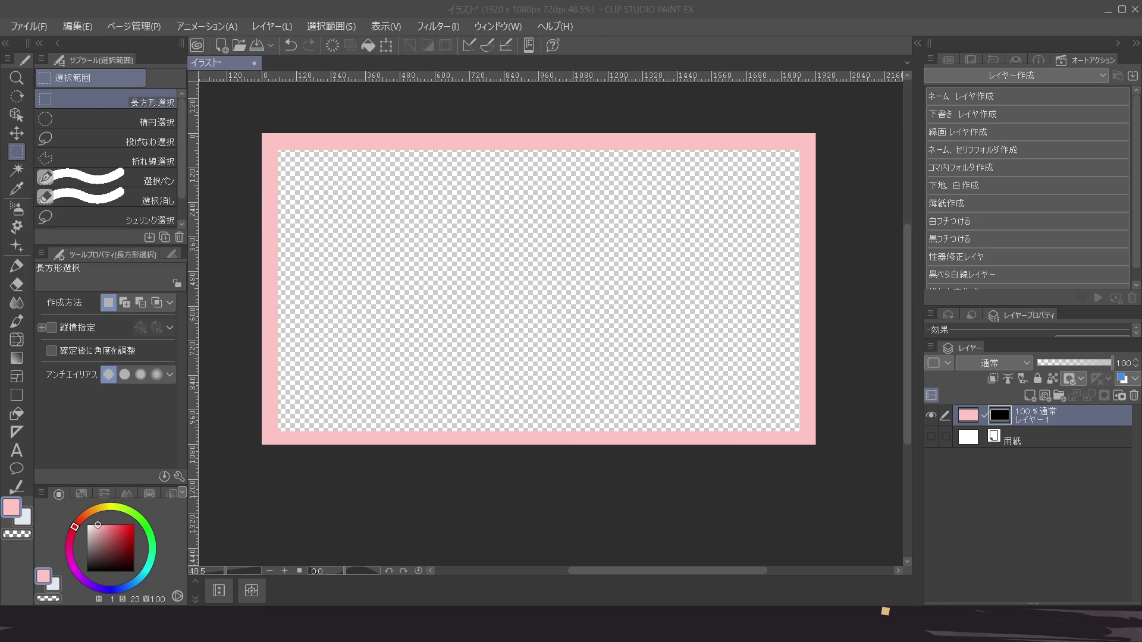
Change the image resolution from 1920x1080 to 1280x720 pixels
key("Return")
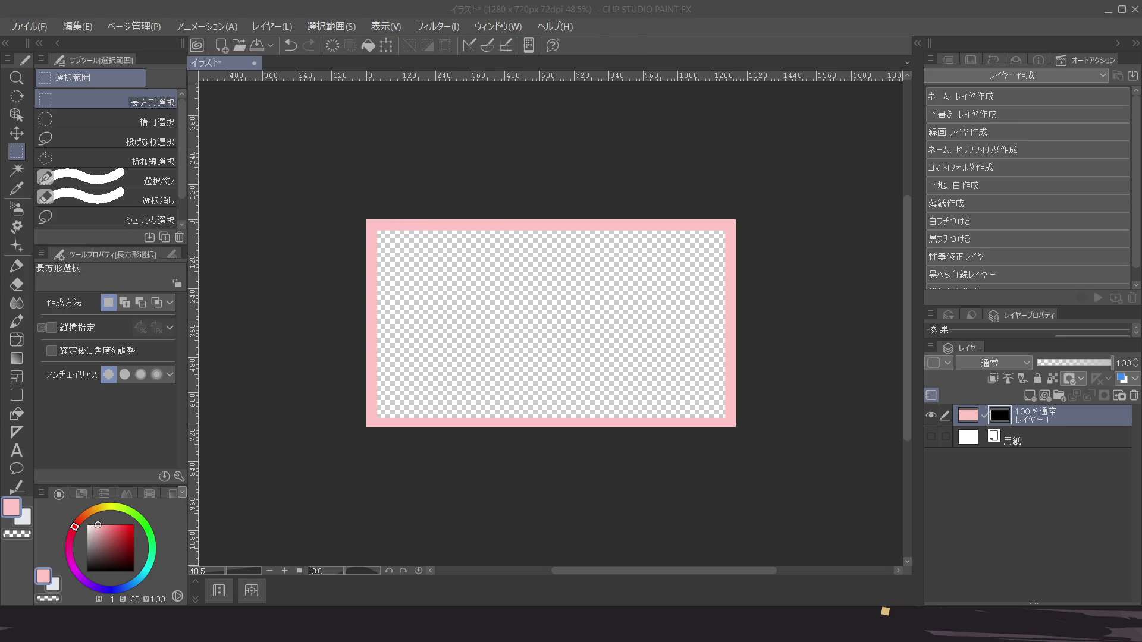
Save the pink border image as a PNG named frame
key("Return")
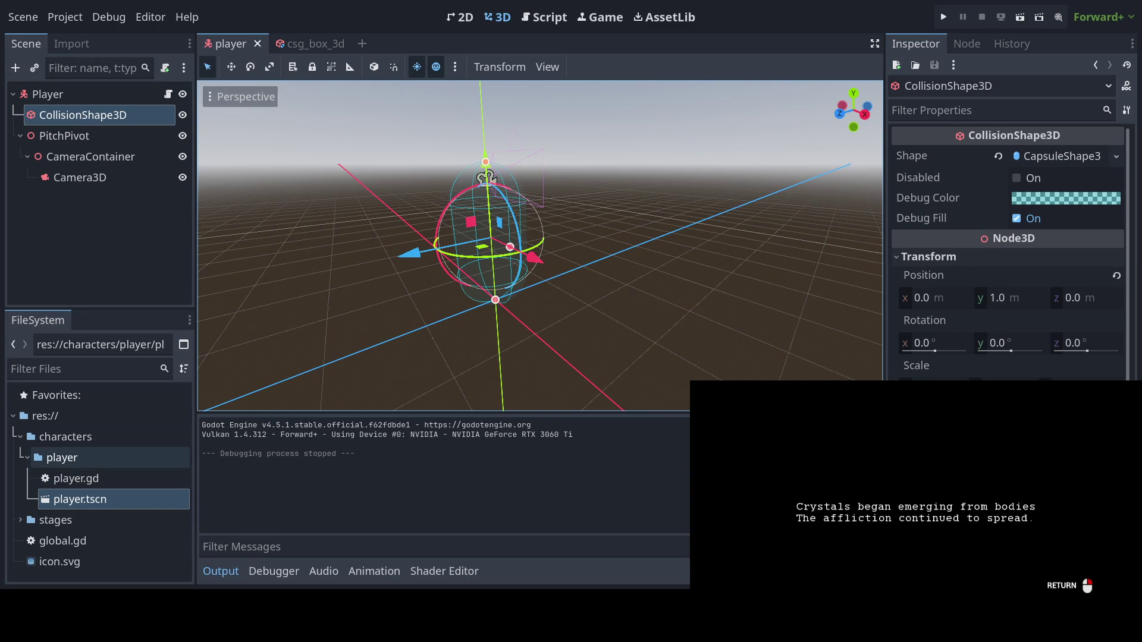
Import frame.png into the ui folder and select it there
left_click(27, 457)
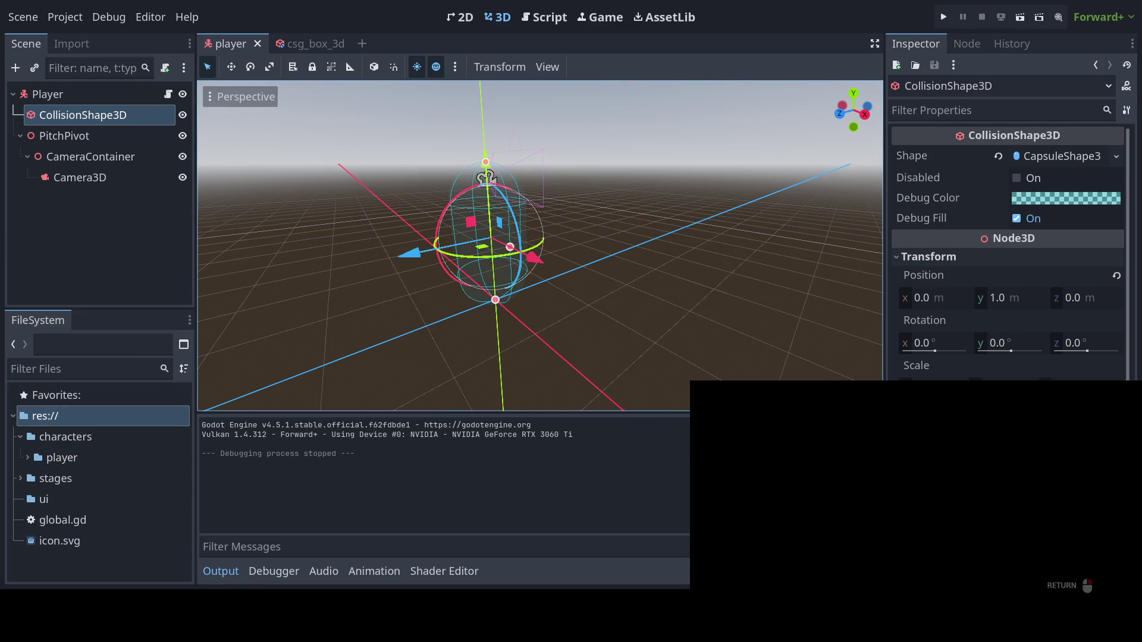
left_click_drag(56, 501, 58, 501)
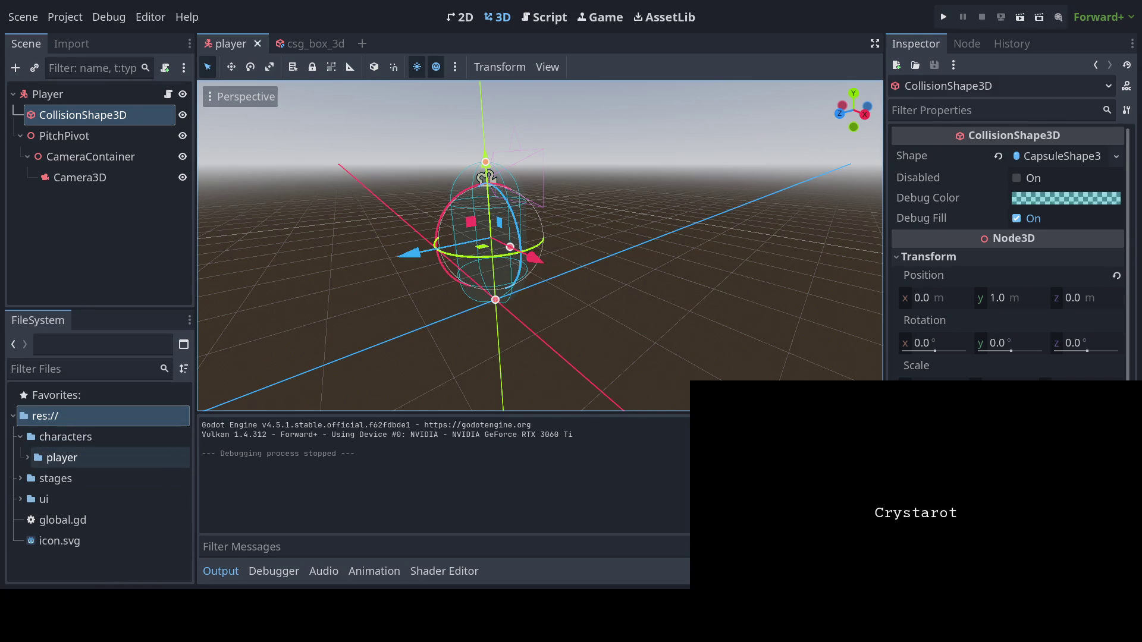
left_click(20, 437)
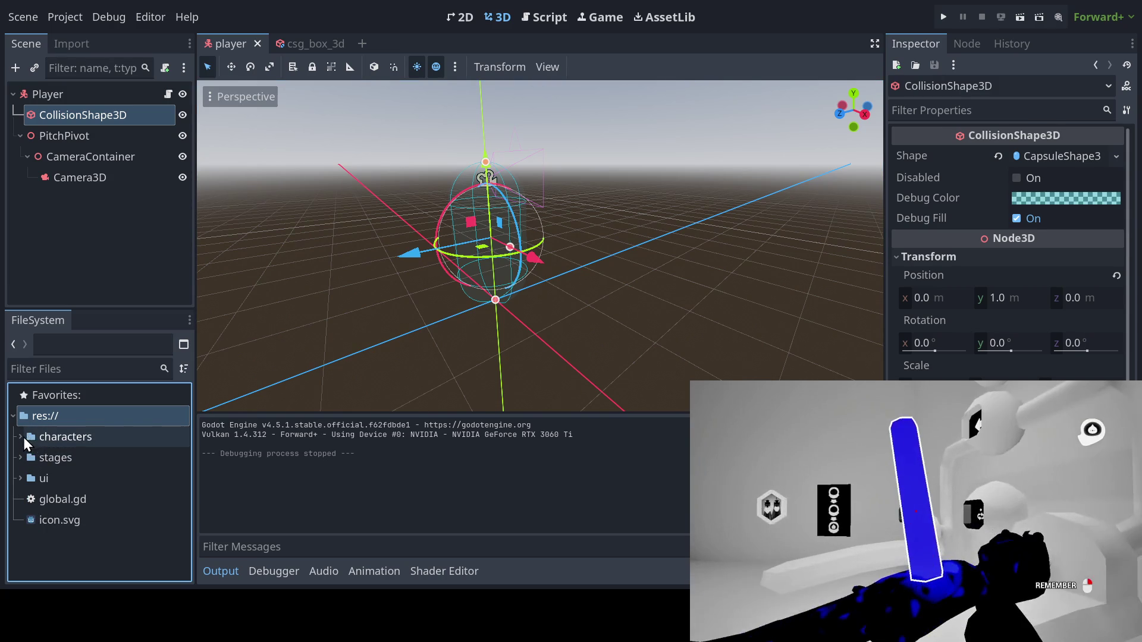
left_click(19, 479)
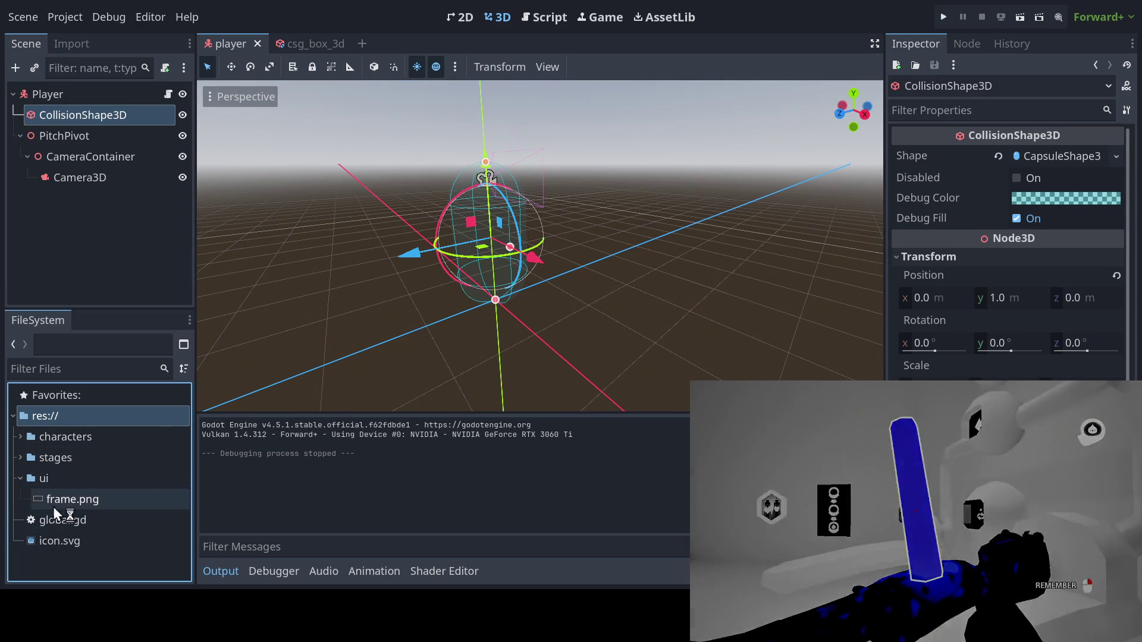
left_click(59, 503)
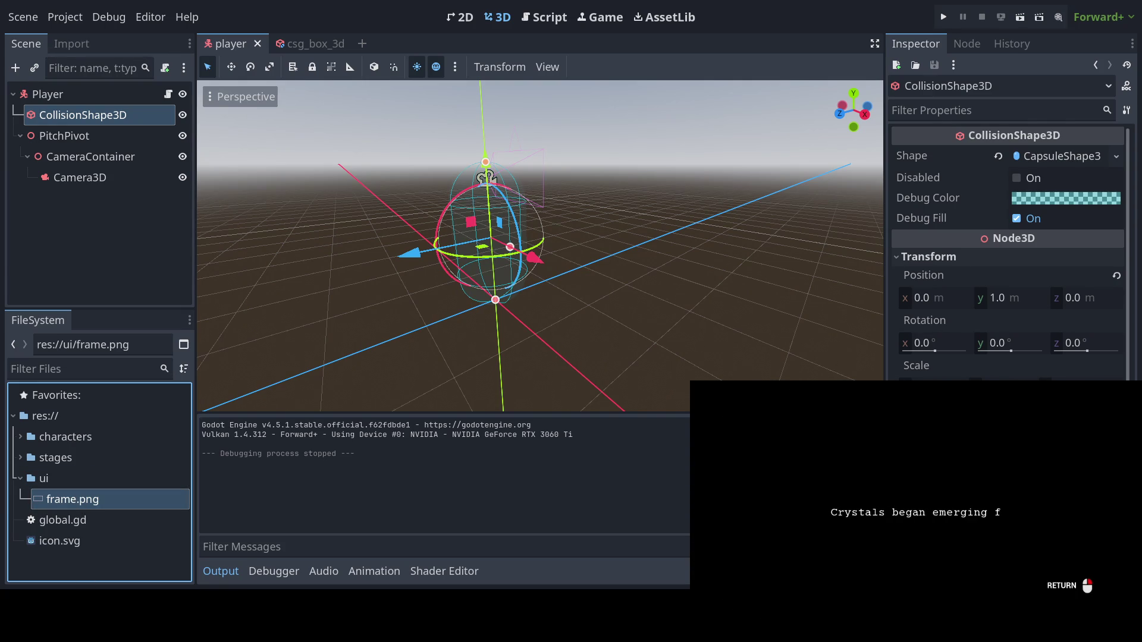
Pan and zoom the 3D view to recentre the player capsule
mouse_move(358, 308)
left_mouse_down()
mouse_move(378, 308)
mouse_move(375, 334)
mouse_move(360, 342)
left_mouse_up()
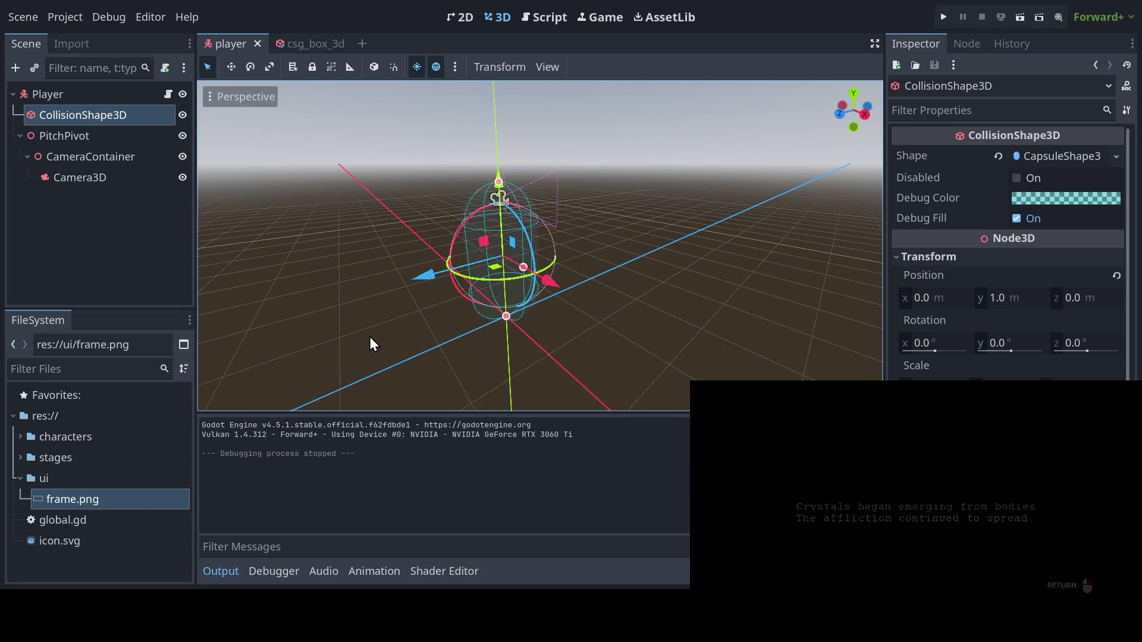
scroll(369, 337, "down", 3)
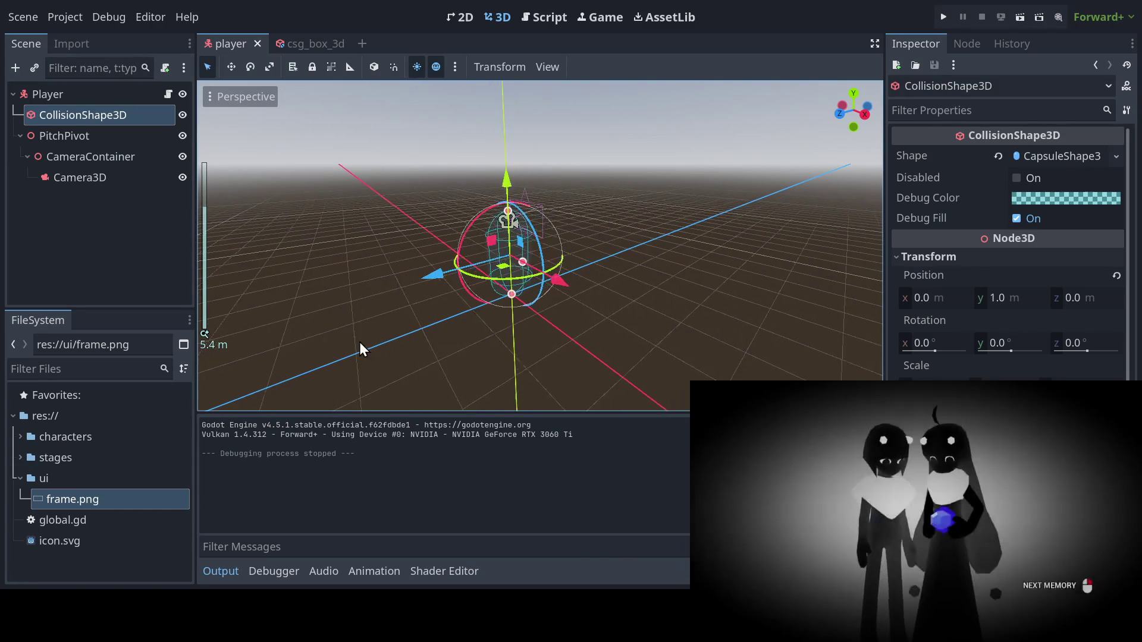
scroll(353, 344, "up", 2)
mouse_move(460, 288)
left_mouse_down()
mouse_move(461, 316)
mouse_move(481, 316)
mouse_move(436, 319)
left_mouse_up()
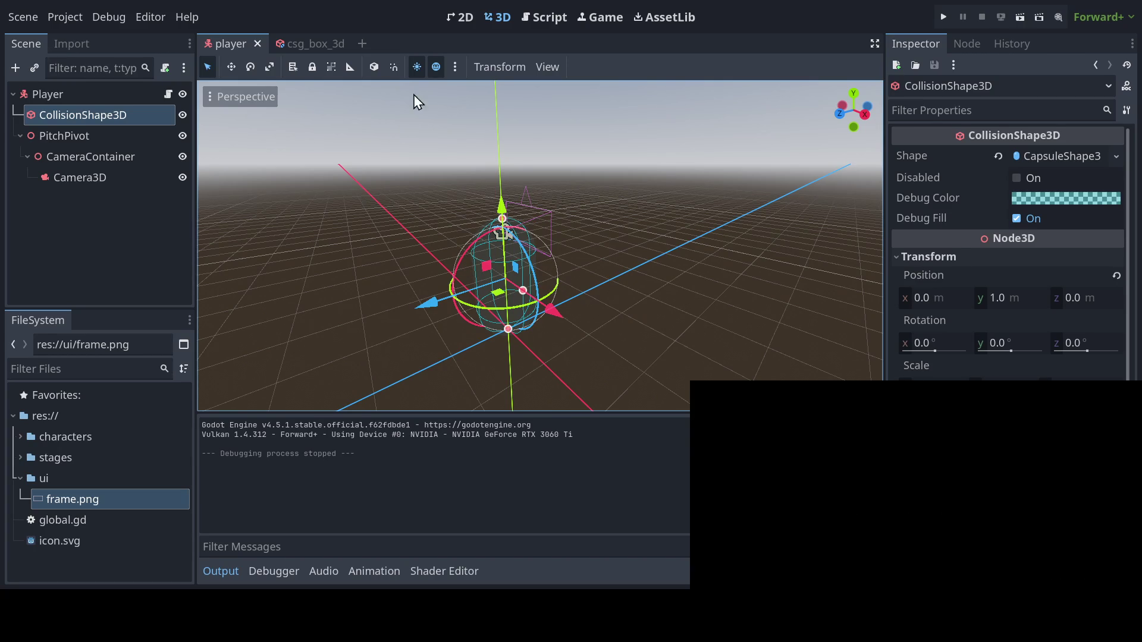
Start a new scene with a plain Node root and one child Node
left_click(362, 43)
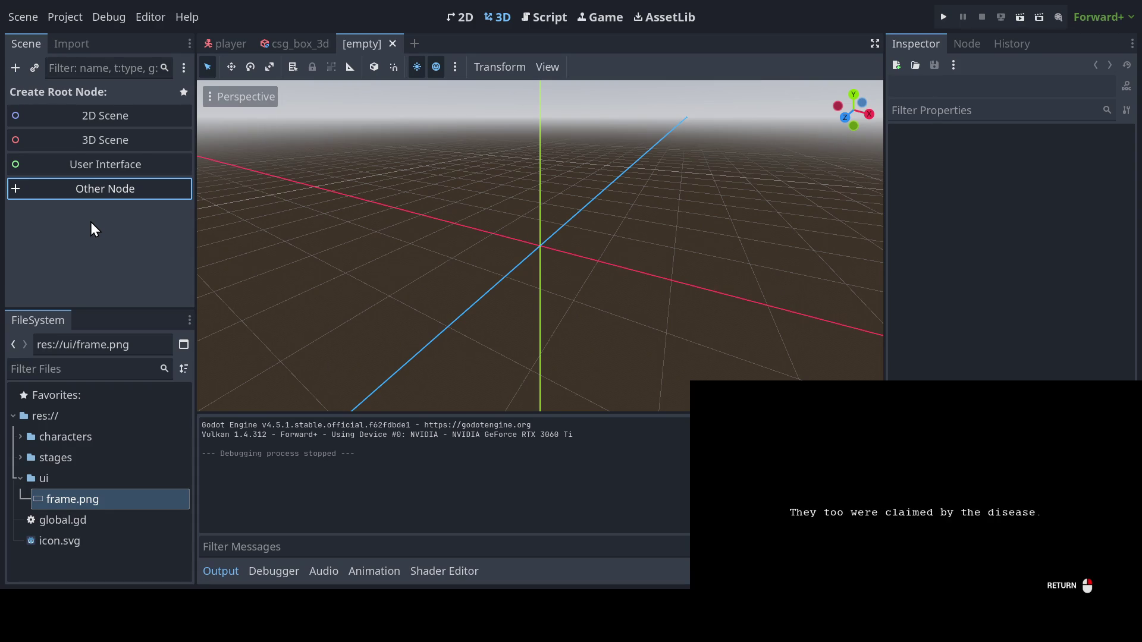
key("Return")
key("Return")
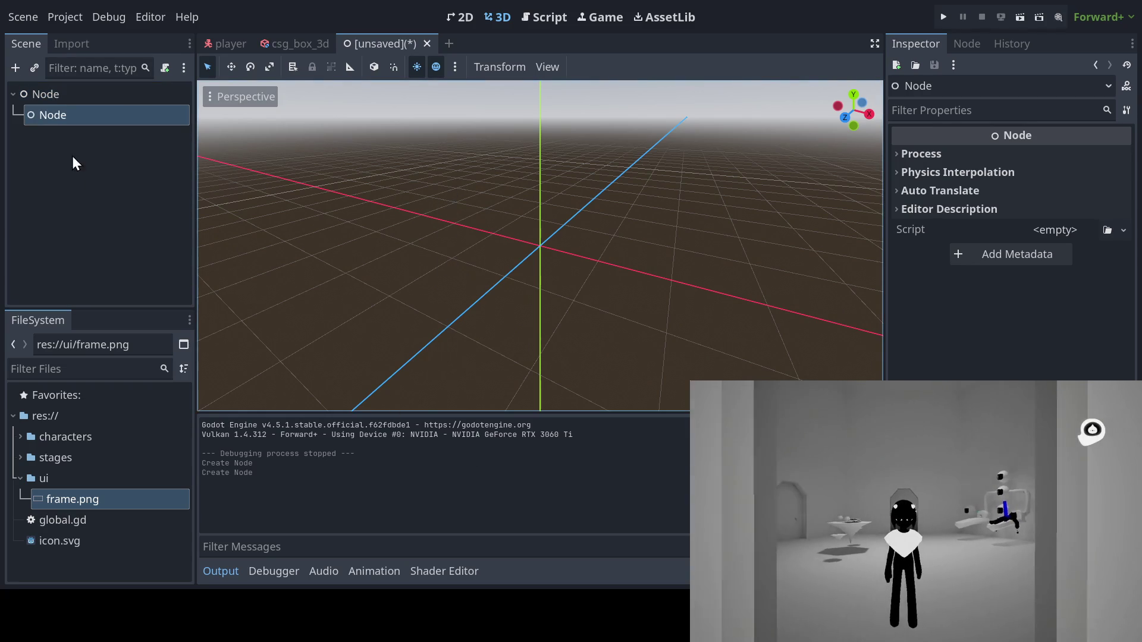
Rename the root node to Game and its child to Stages
left_click(53, 99)
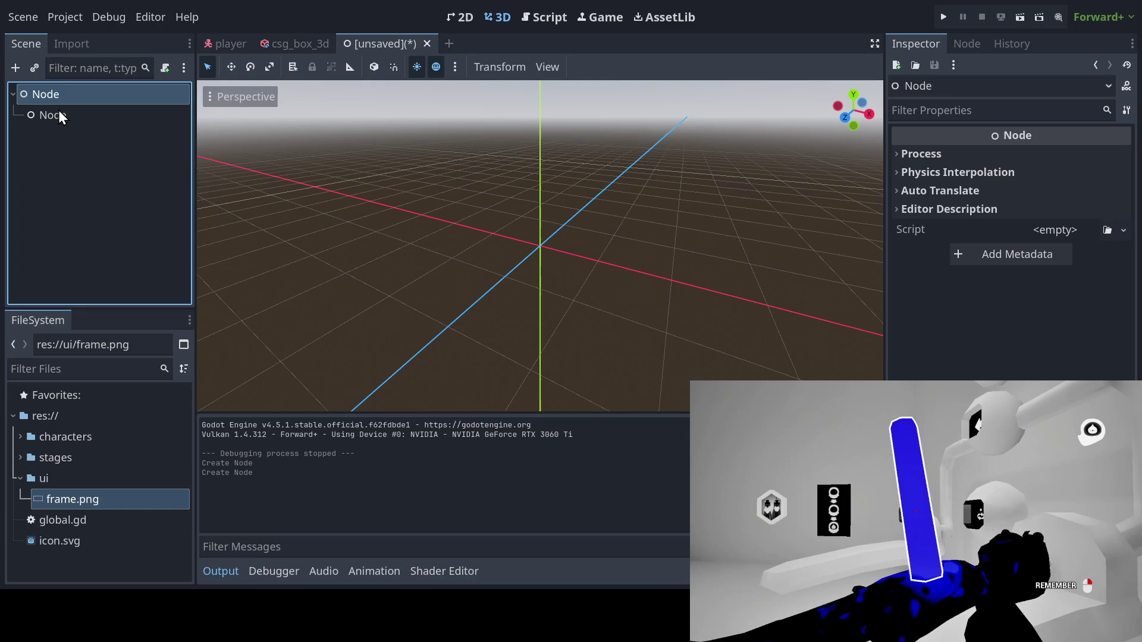
key("F2")
type("Game")
key("Return")
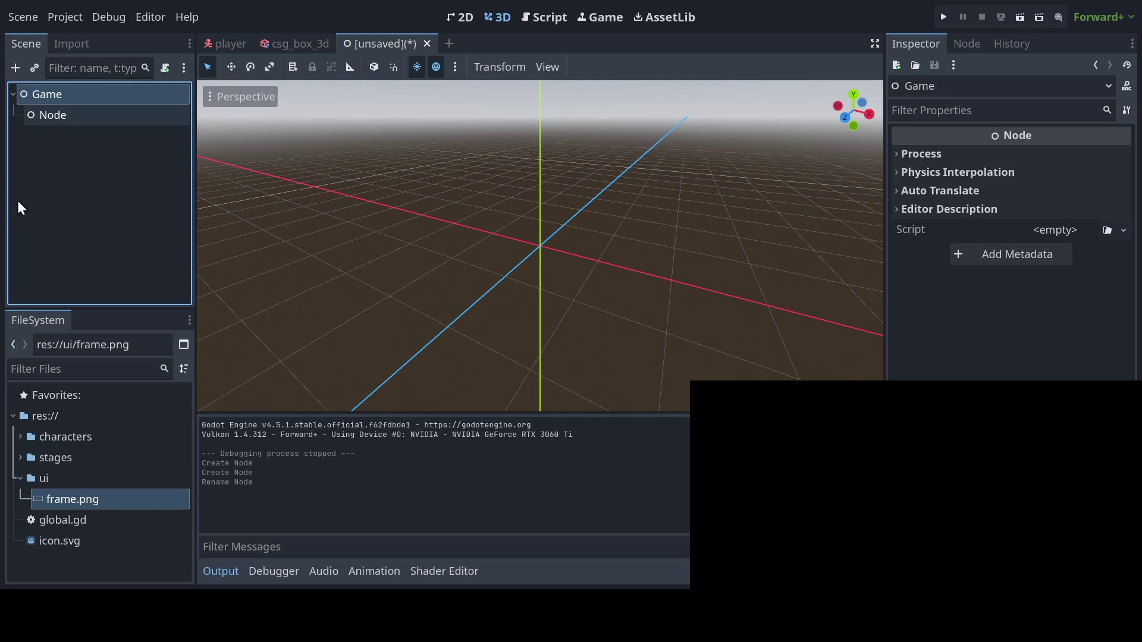
left_click(58, 115)
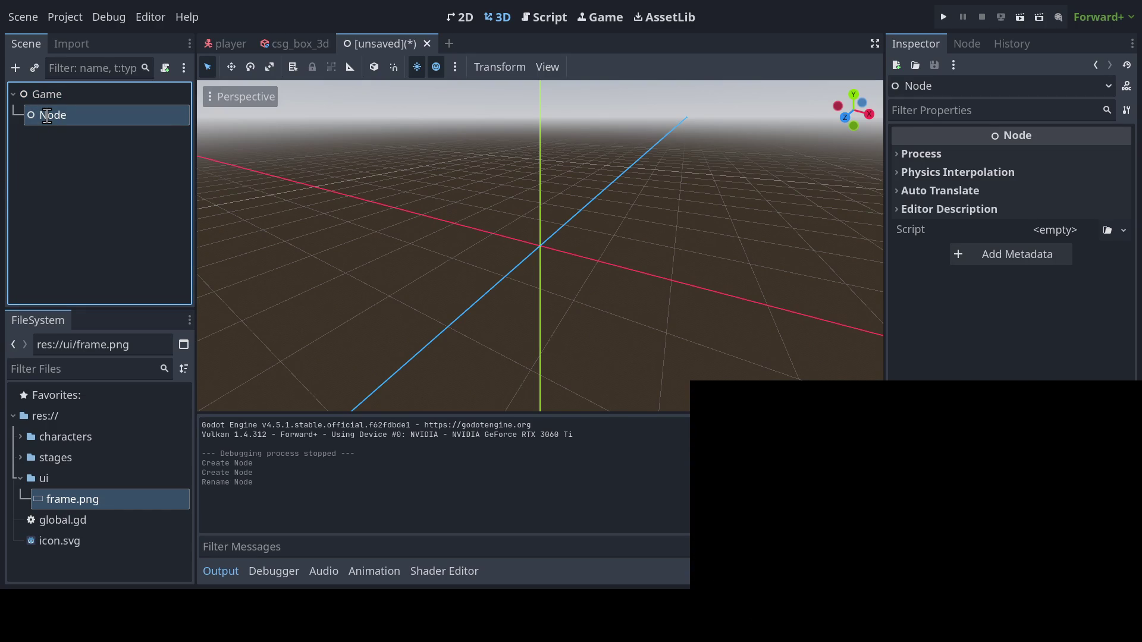
type("Stages")
key("Return")
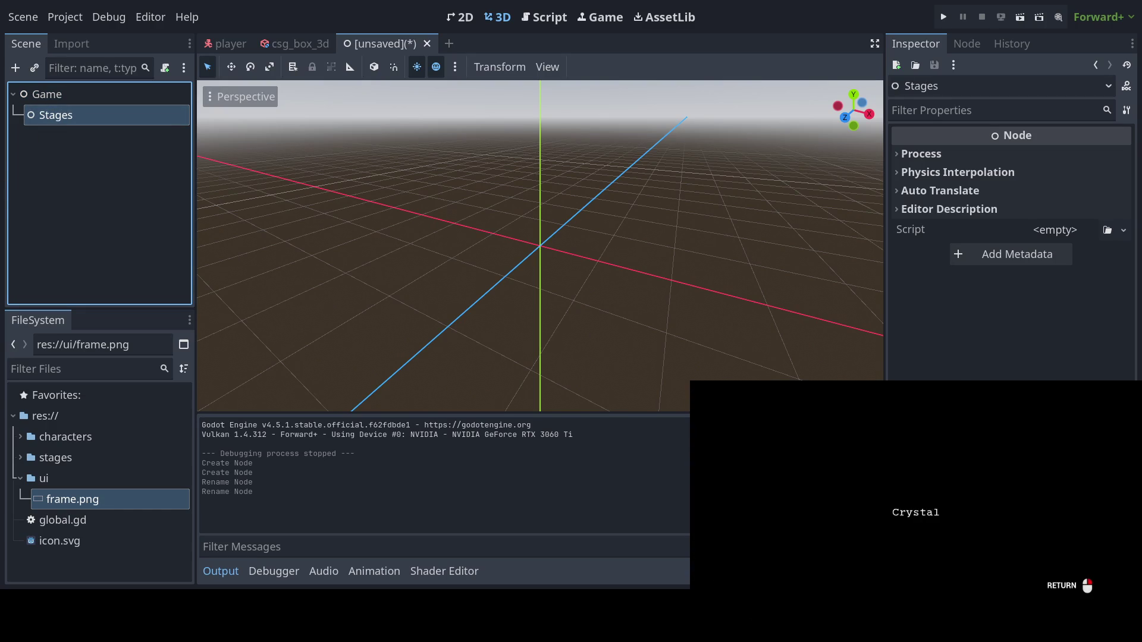
Add a child node under Game, delete it, and add a CanvasLayer instead
left_click(41, 93)
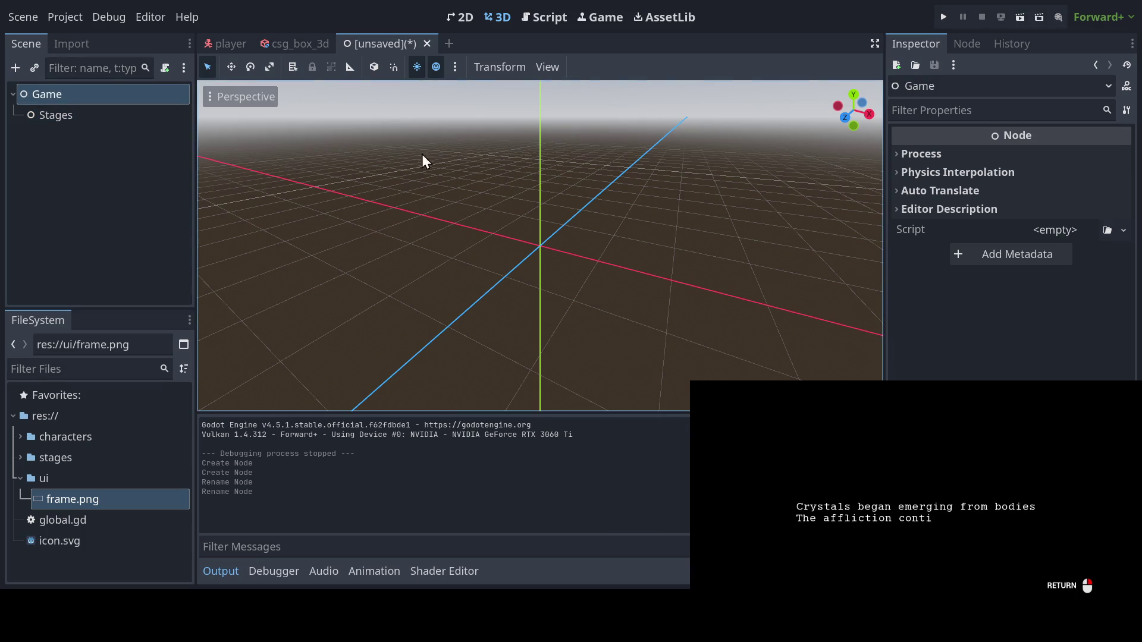
key("ctrl+a")
key("Return")
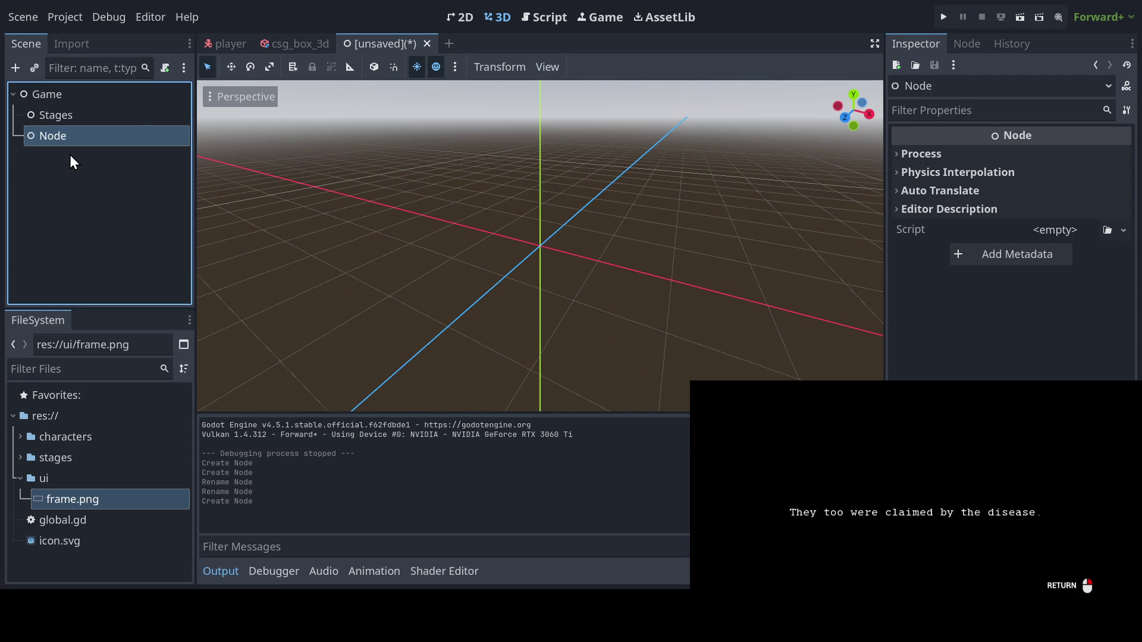
key("Return")
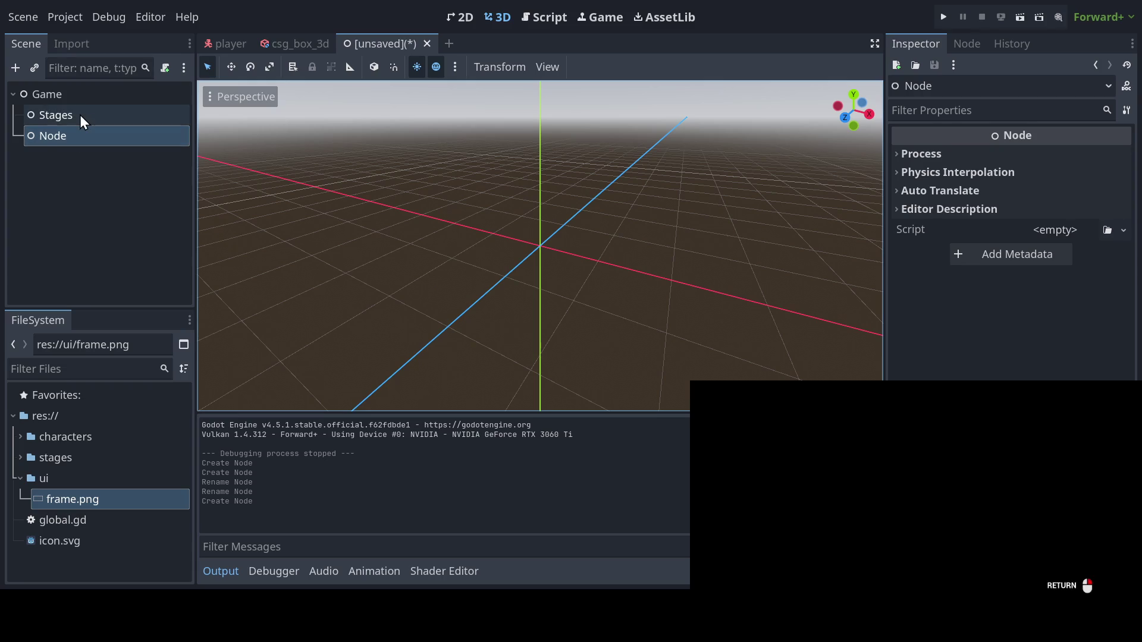
key("Delete")
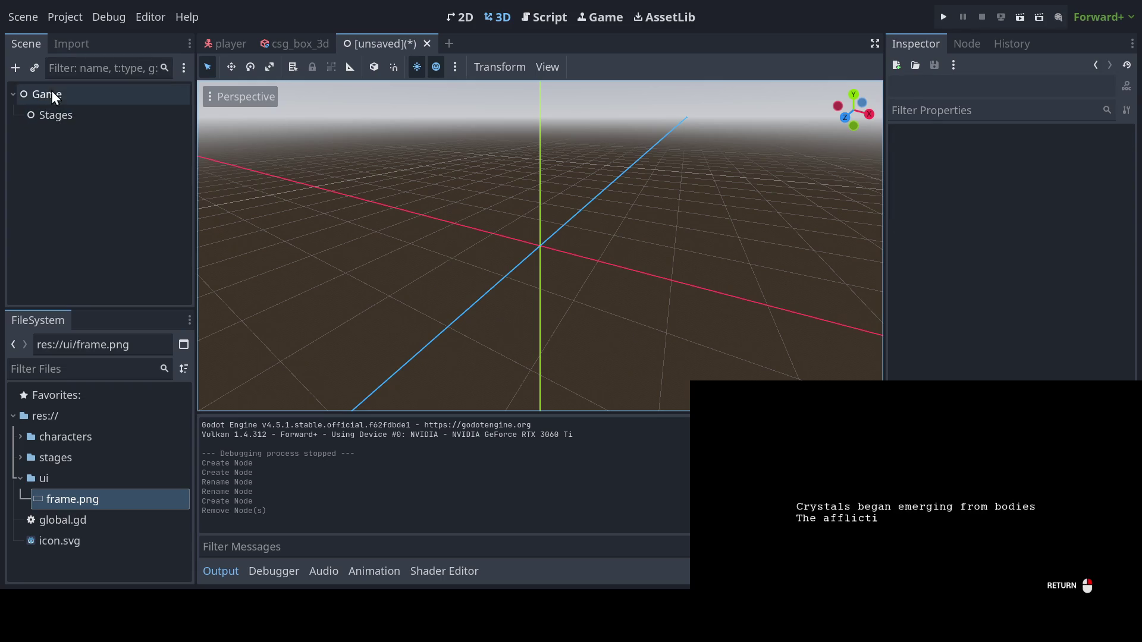
left_click(51, 92)
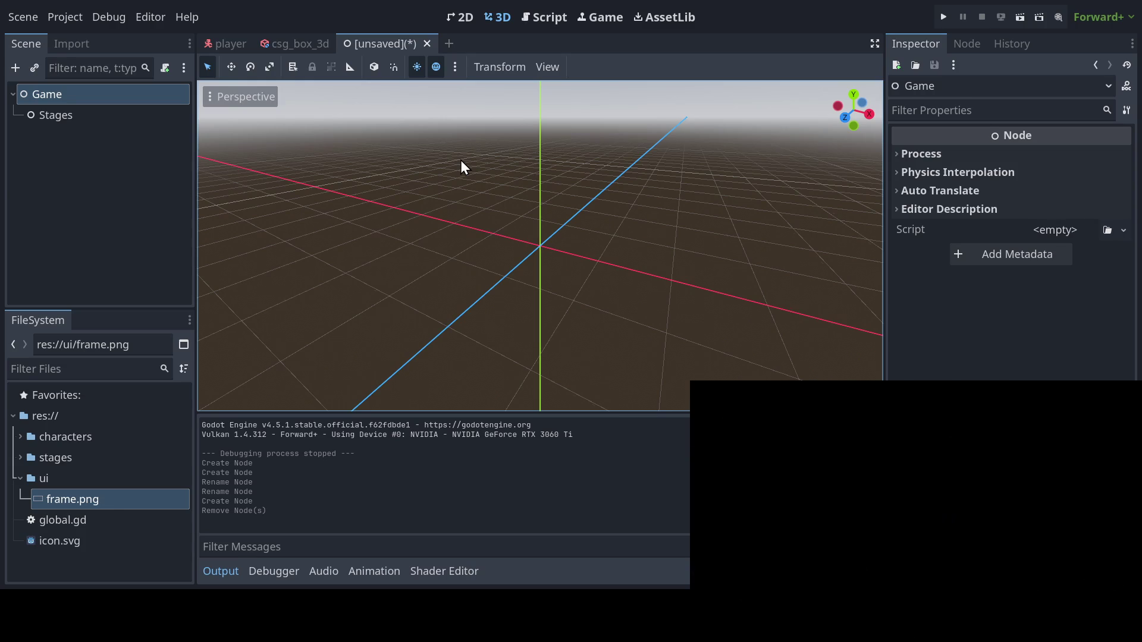
key("Return")
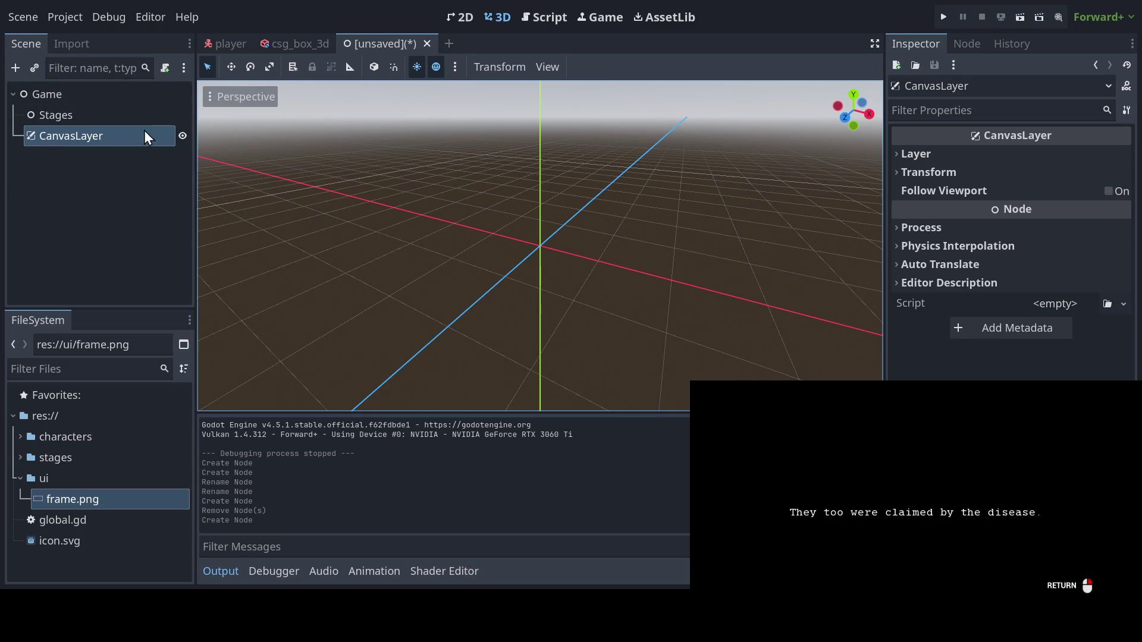
Rename the csg_box_3d stage scene file to stage_a
left_click(49, 118)
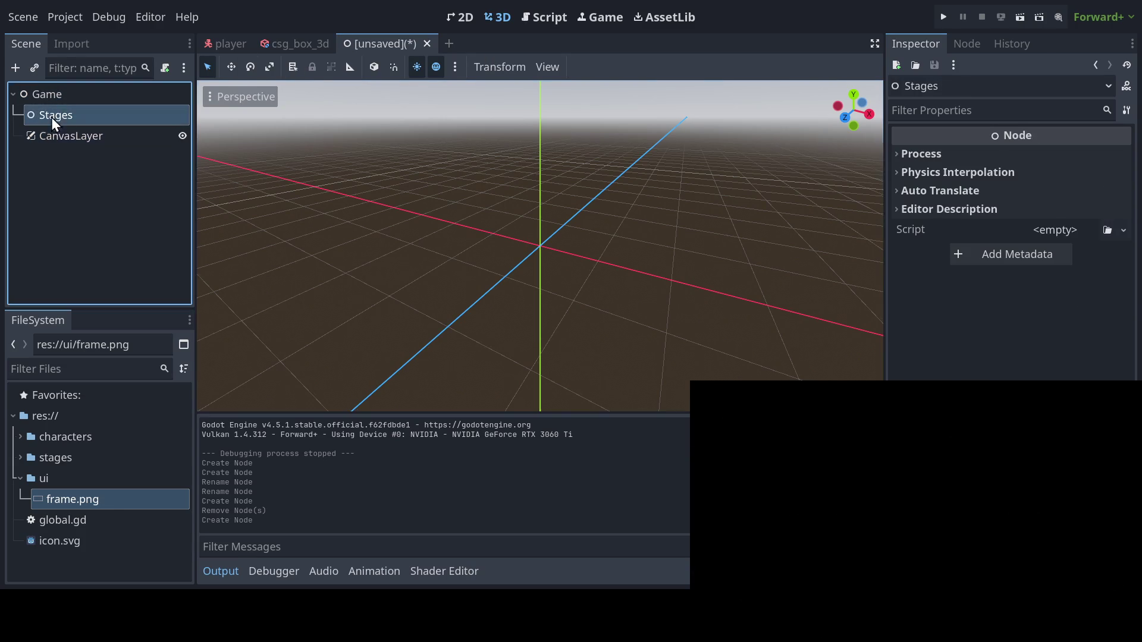
left_click(23, 456)
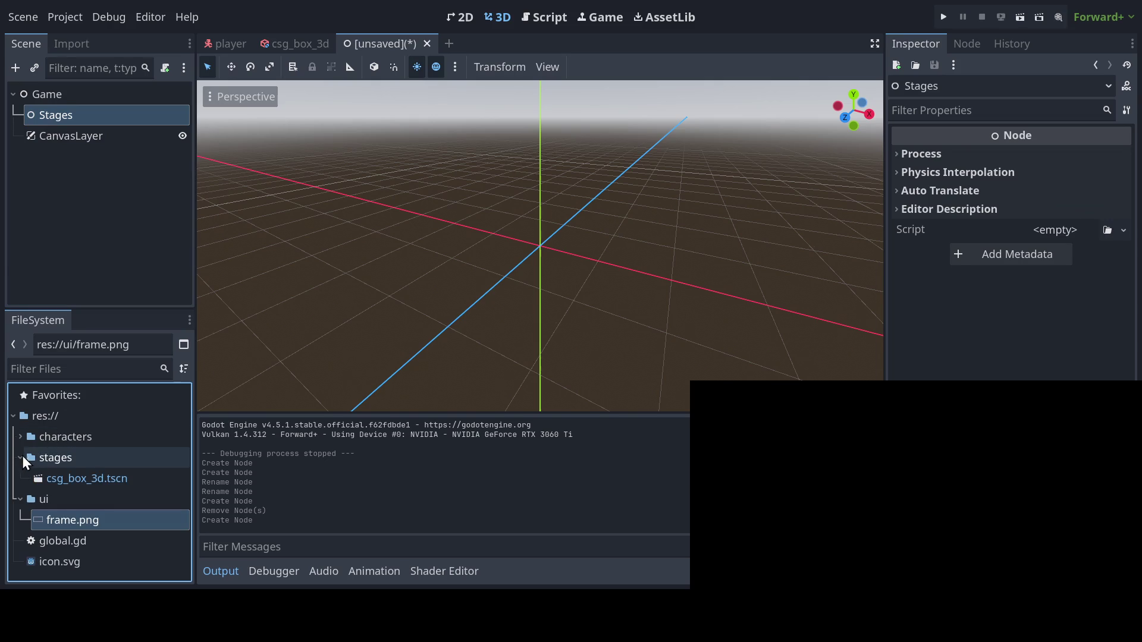
double_click(61, 480)
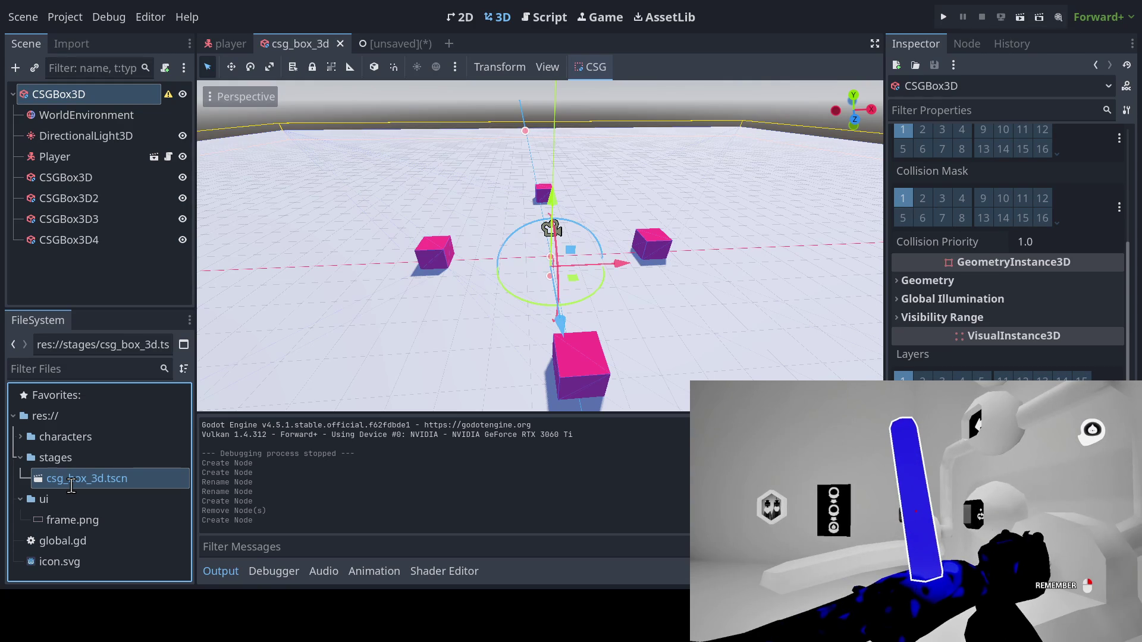
type("stage_a")
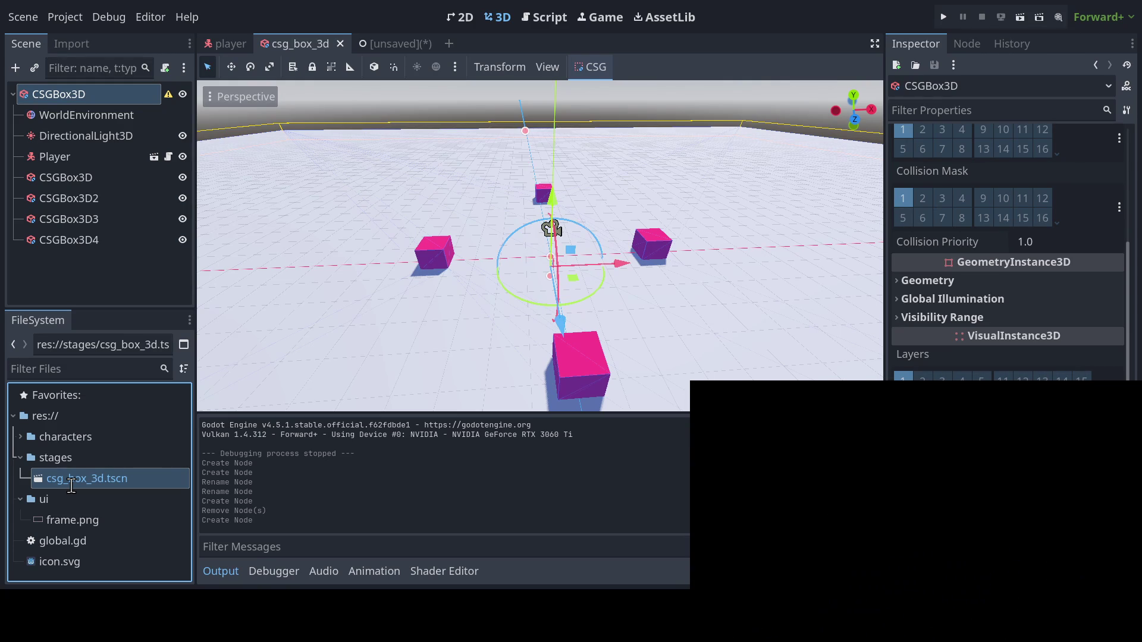
key("Return")
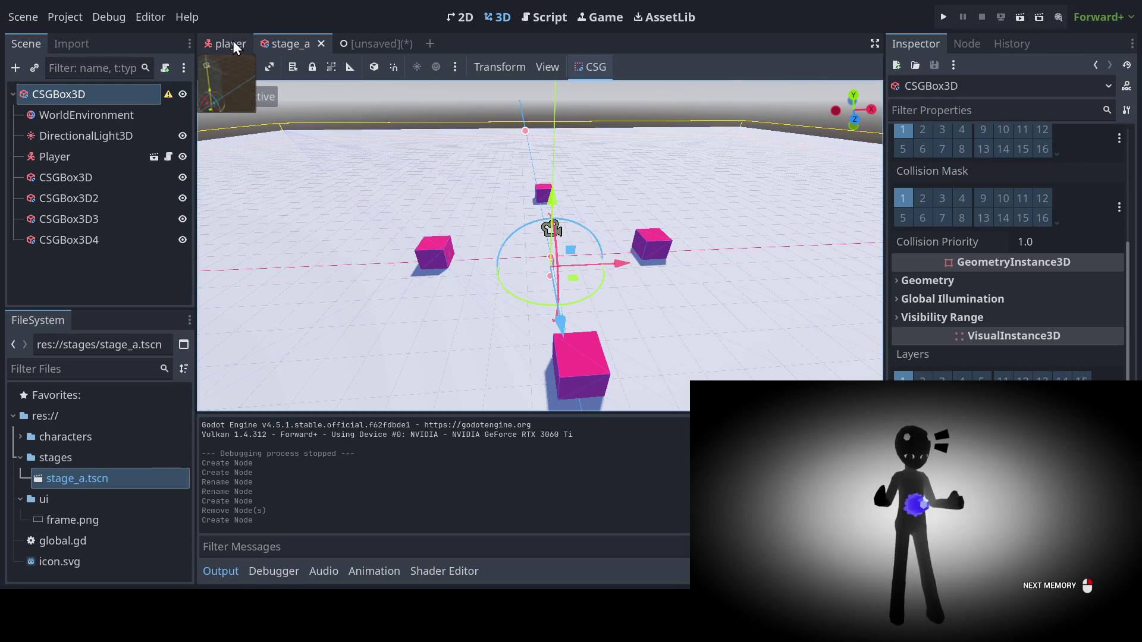
Instance stage_a.tscn into the unsaved Game scene's tree
left_click(232, 43)
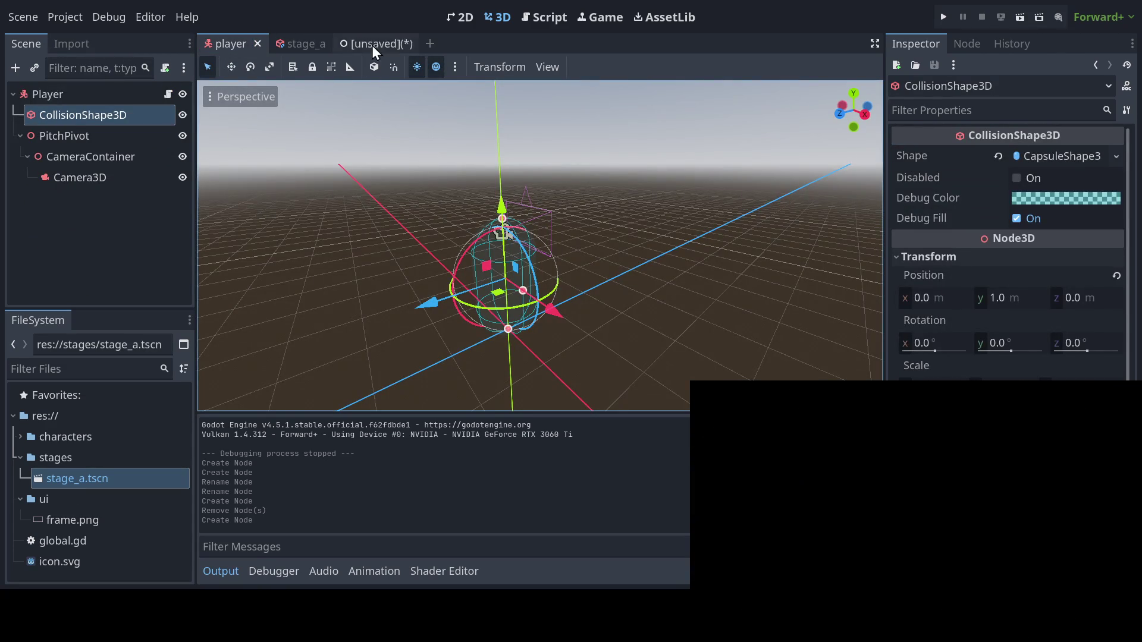
left_click(372, 44)
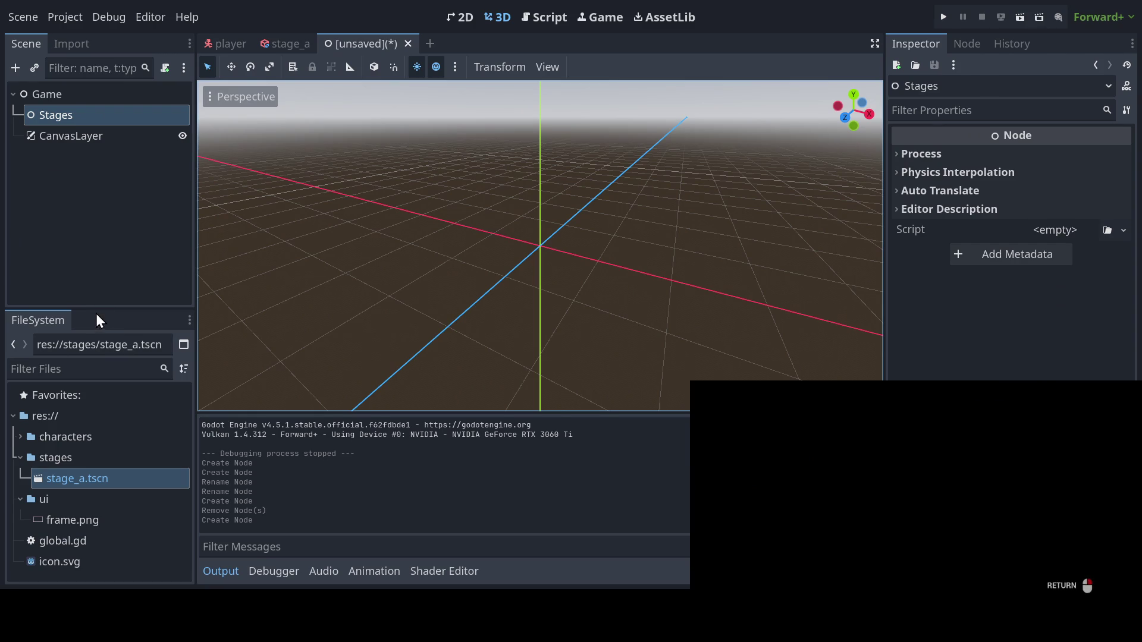
mouse_move(66, 478)
left_mouse_down()
mouse_move(118, 320)
mouse_move(51, 116)
left_mouse_up()
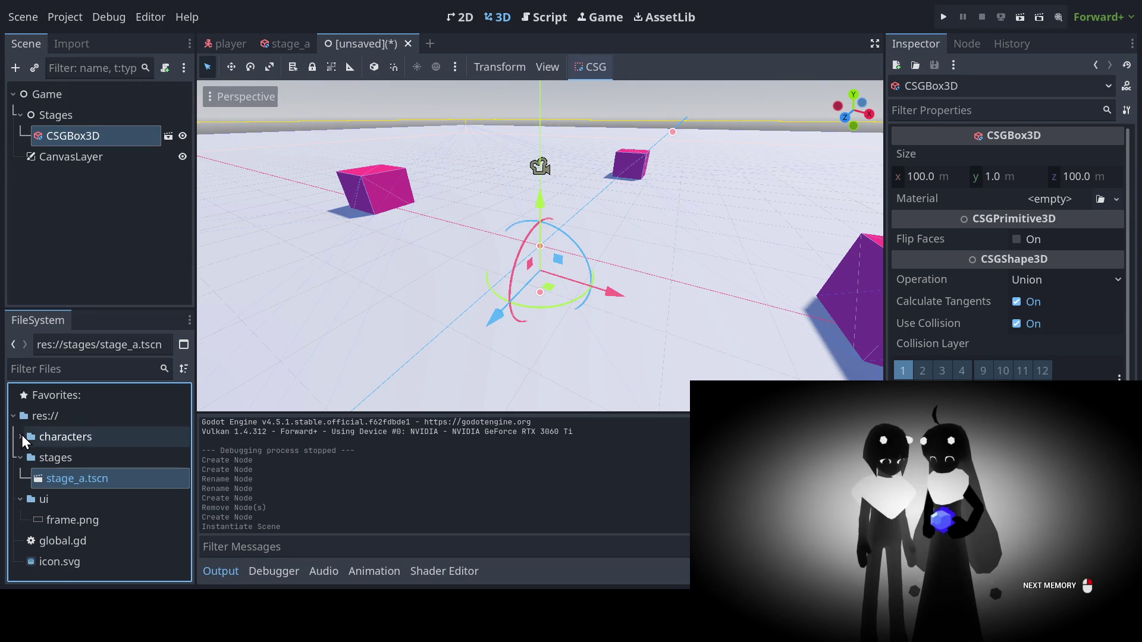
Instance player.tscn as a child of the Stages node
left_click(20, 436)
left_click(28, 457)
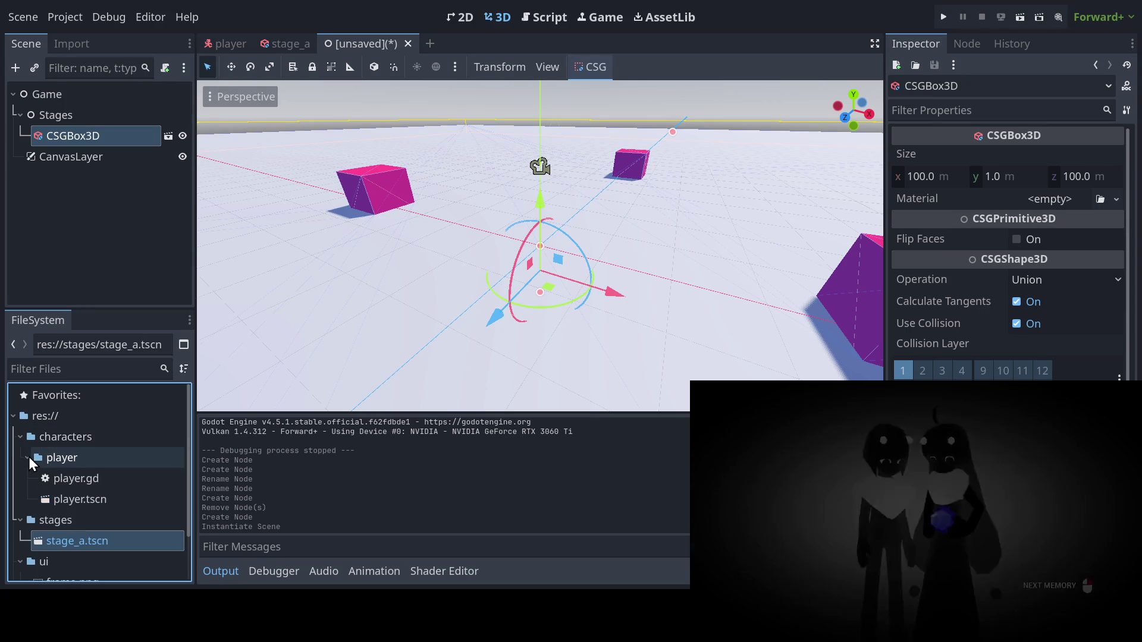
mouse_move(77, 498)
left_mouse_down()
mouse_move(101, 416)
mouse_move(59, 97)
mouse_move(58, 116)
left_mouse_up()
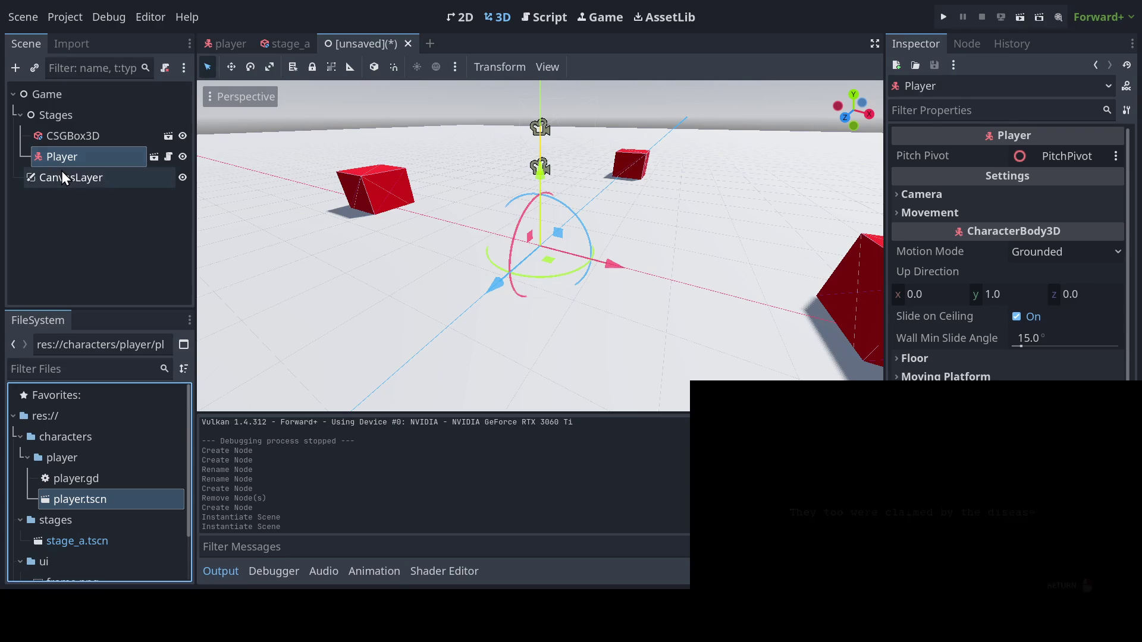
Save the Game scene as game.tscn
left_click(62, 170)
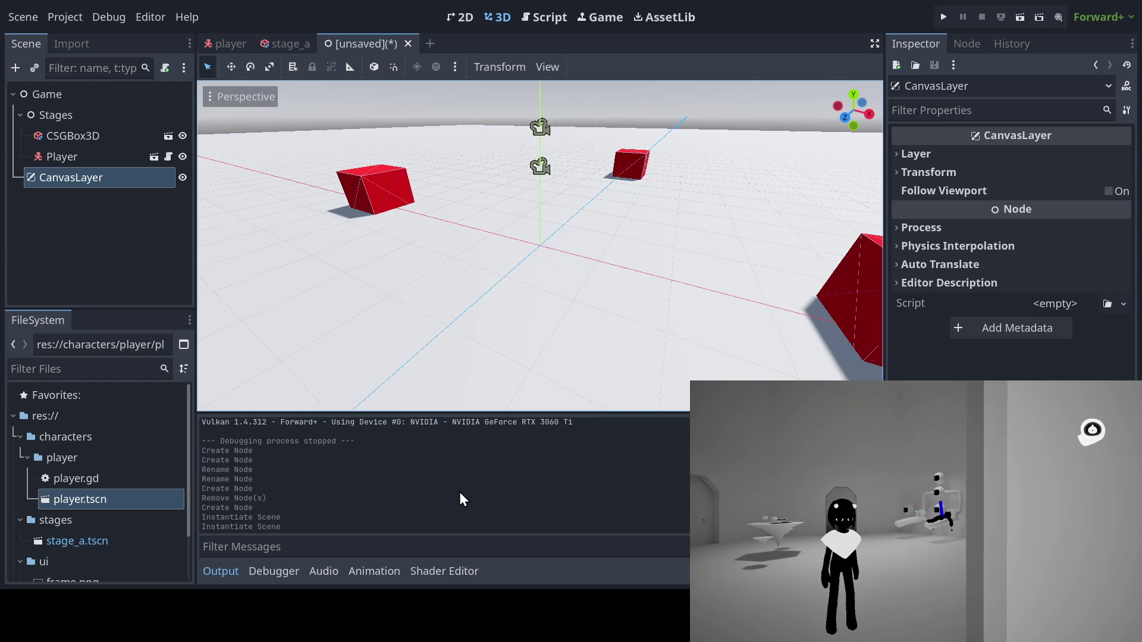
key("ctrl+s")
key("Return")
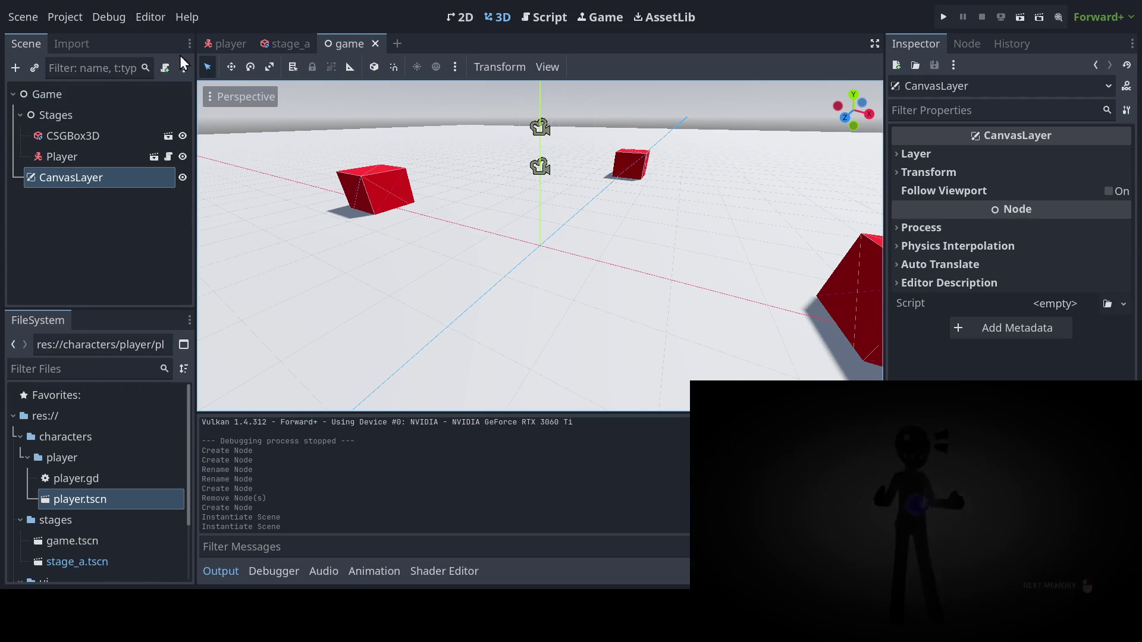
Create a new scene with a User Interface Control root and add a TextureRect child
left_click(398, 45)
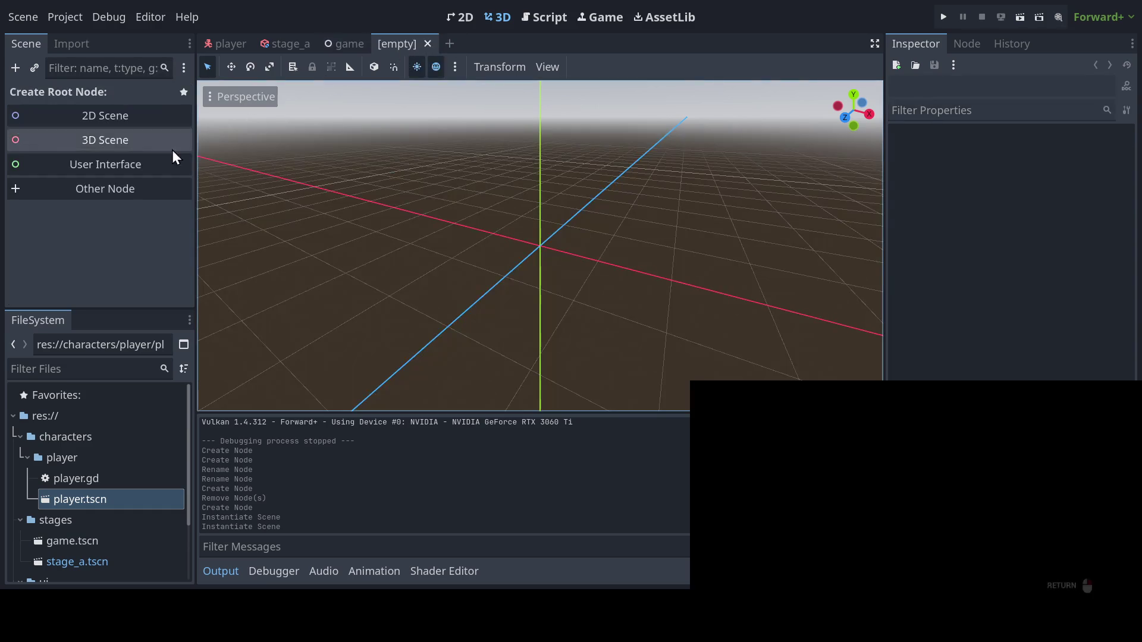
left_click(112, 164)
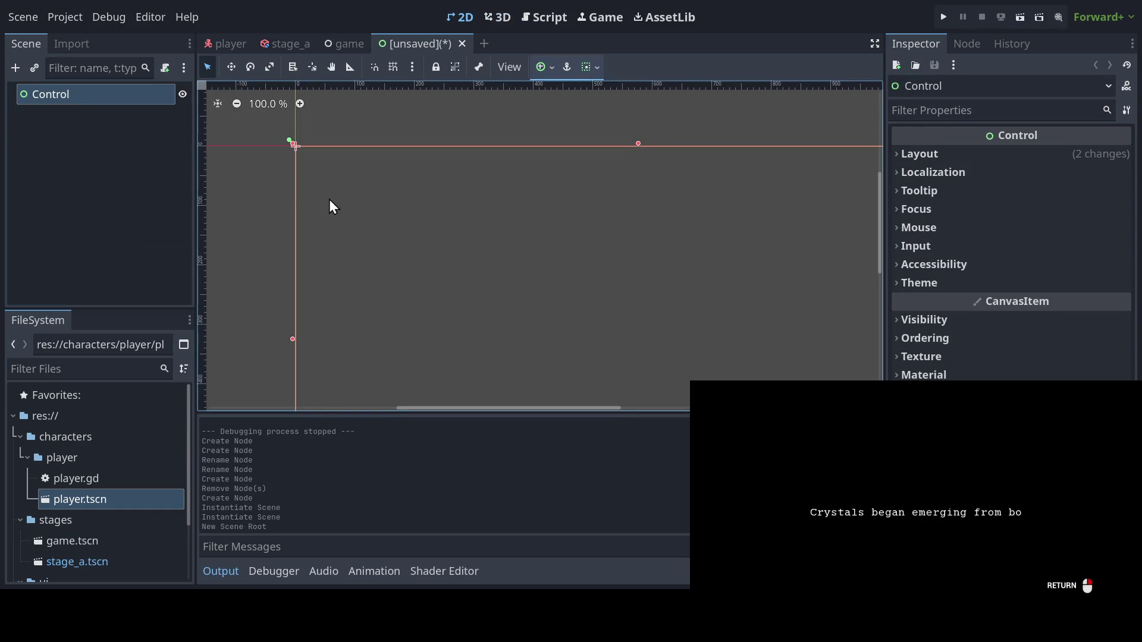
scroll(375, 206, "down", 3)
left_click_drag(387, 256, 413, 213)
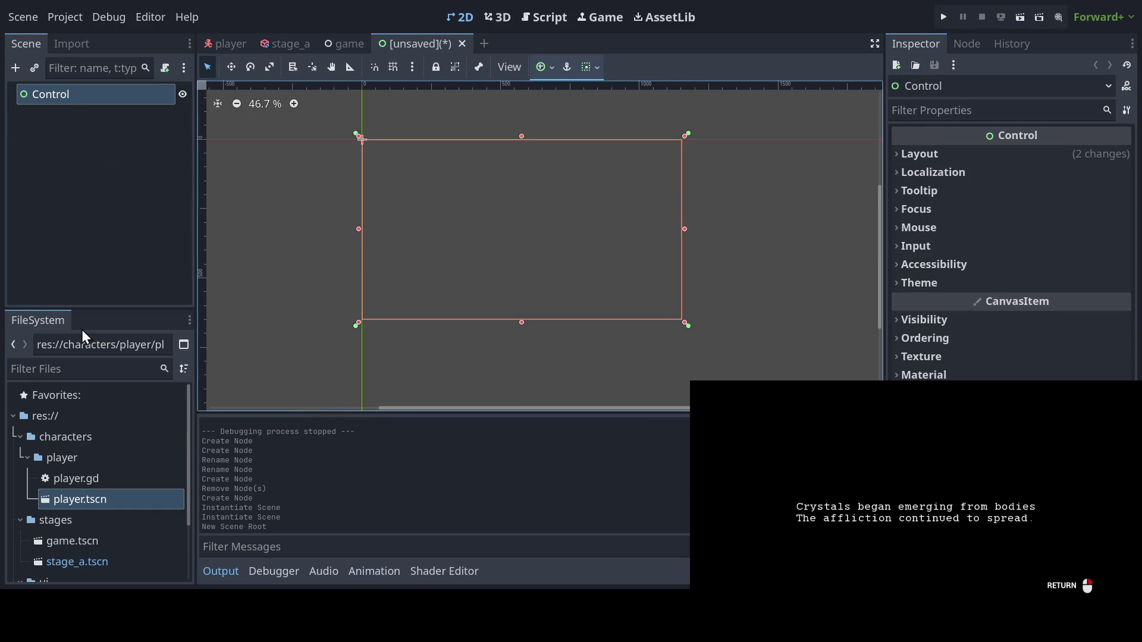
left_click(26, 457)
left_click(23, 474)
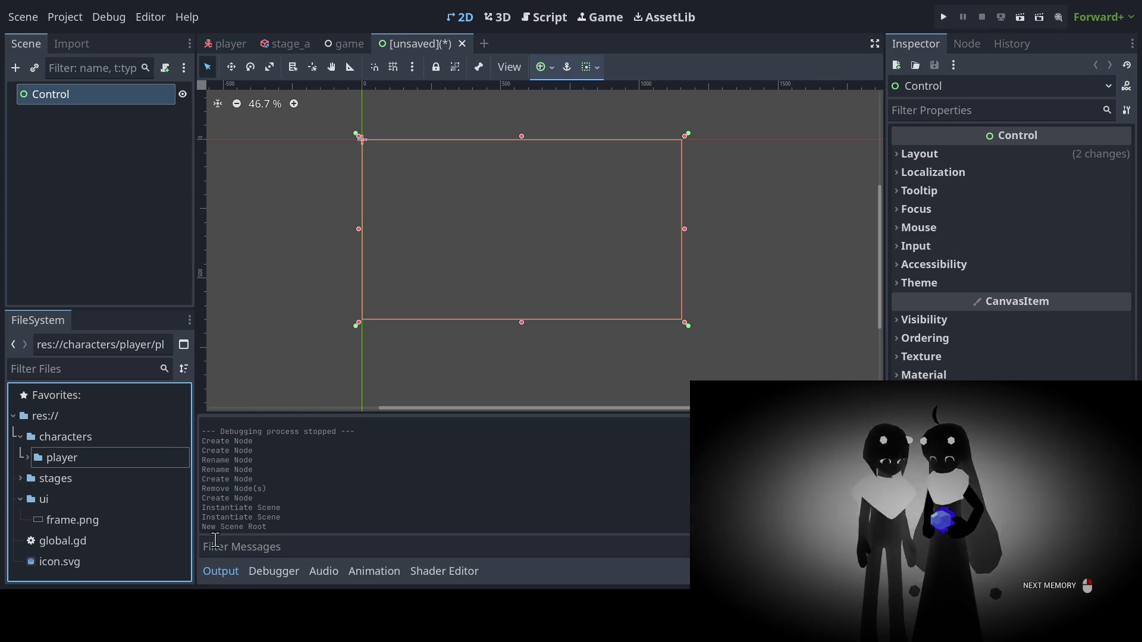
key("Return")
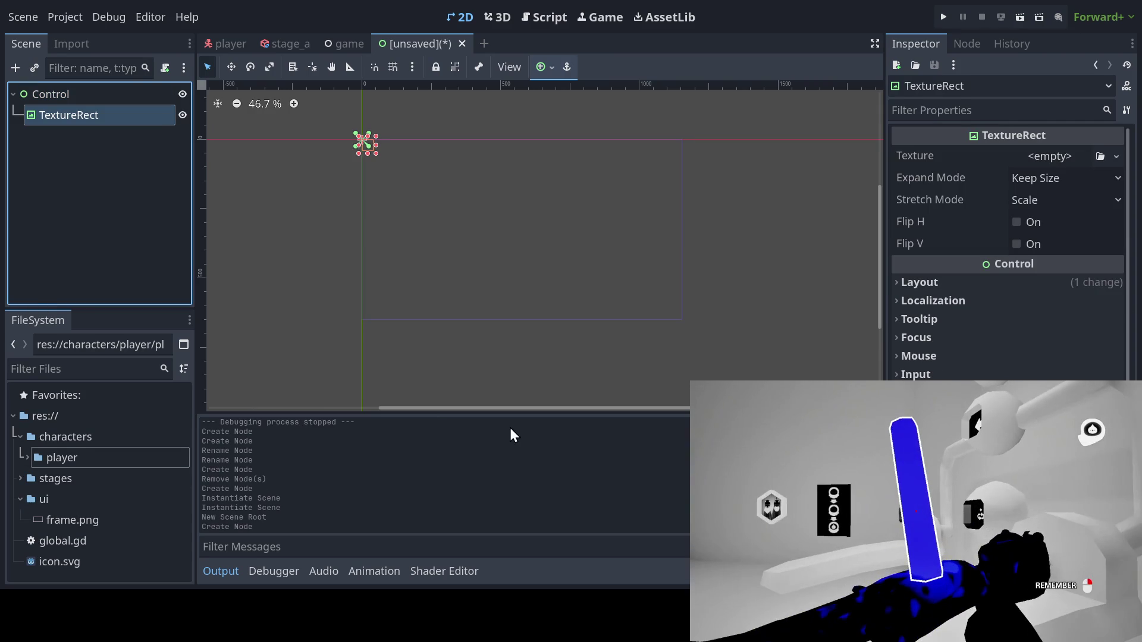
Assign frame.png as the TextureRect's Texture and adjust the viewport width and height
mouse_move(74, 523)
left_mouse_down()
mouse_move(799, 232)
mouse_move(1033, 148)
mouse_move(1035, 161)
left_mouse_up()
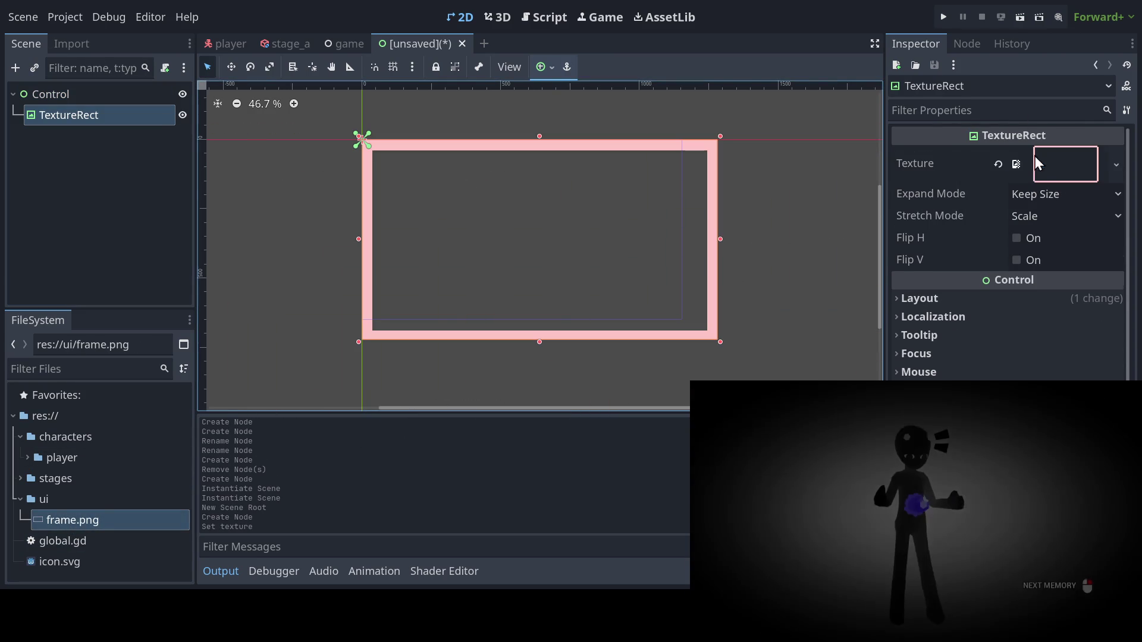
scroll(561, 241, "up", 2)
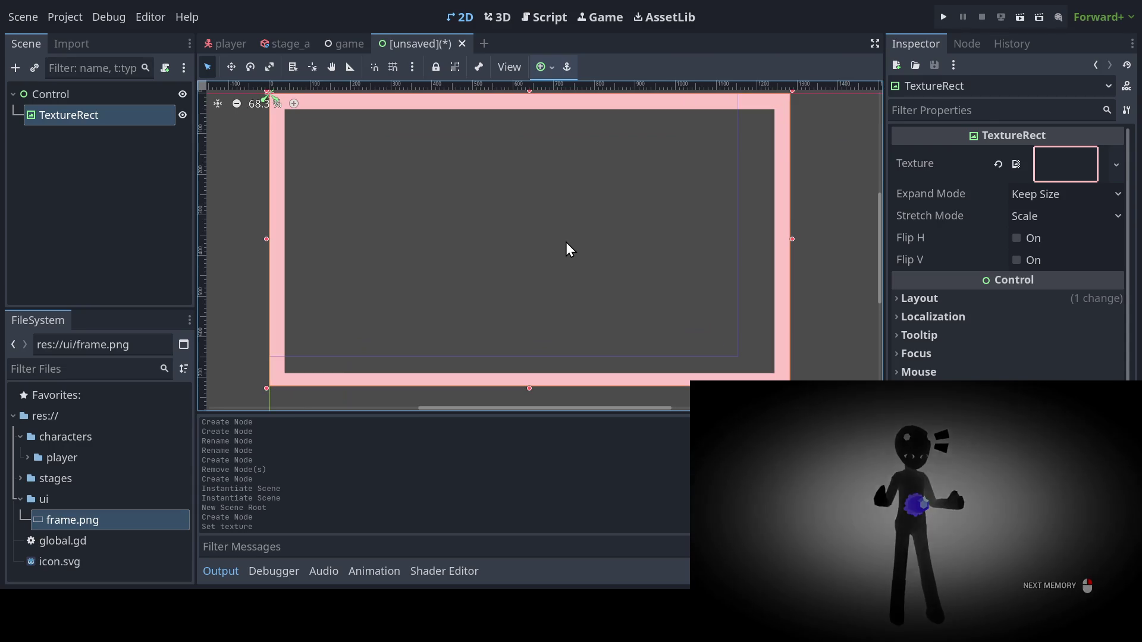
scroll(566, 241, "down", 4)
scroll(566, 241, "up", 3)
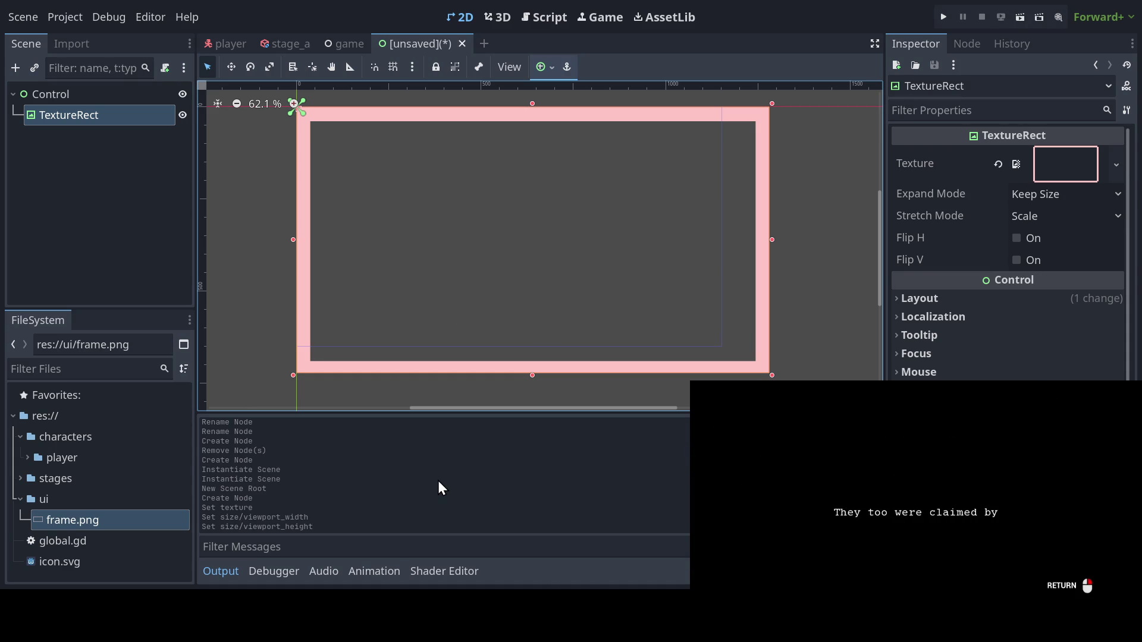
scroll(386, 256, "down", 1)
scroll(395, 252, "up", 1)
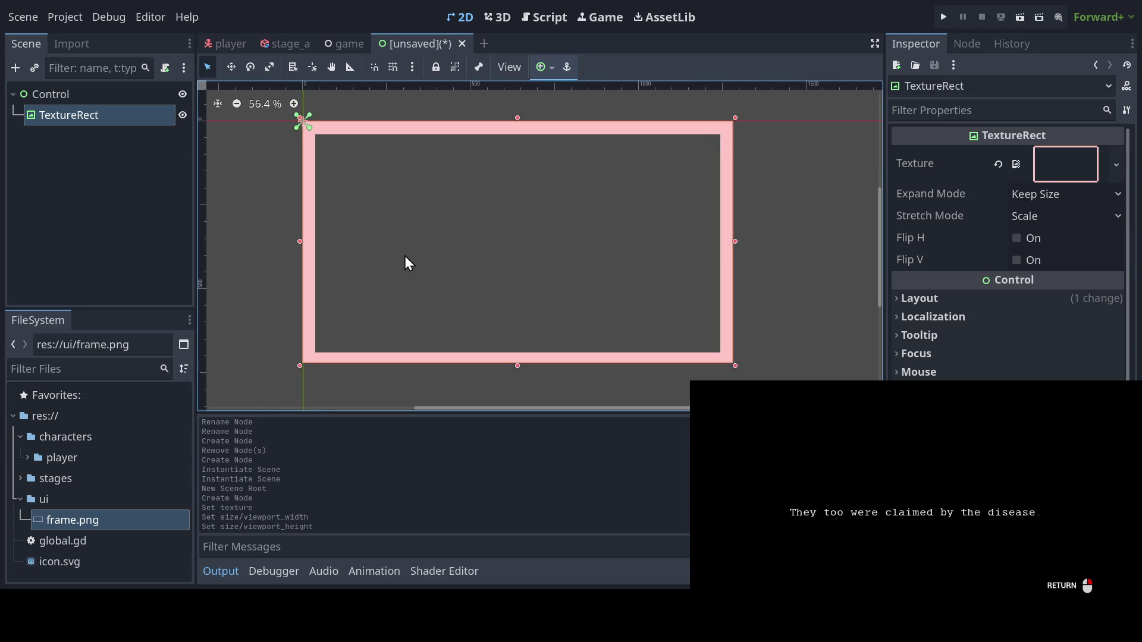
scroll(405, 256, "up", 3)
scroll(434, 264, "down", 4)
scroll(439, 266, "down", 1)
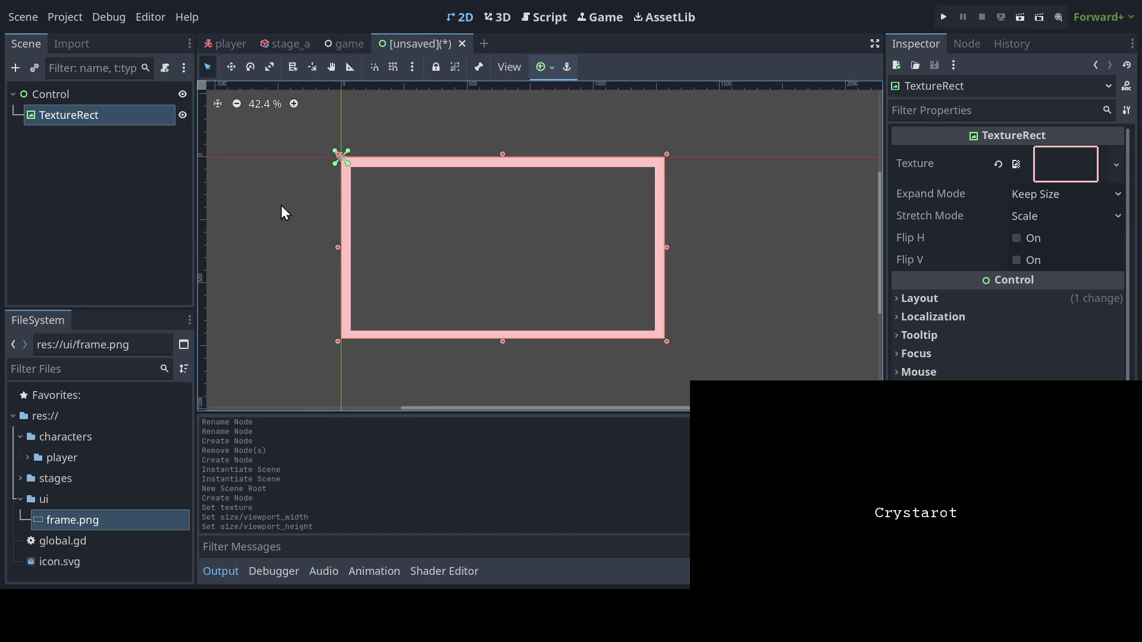
left_click(58, 94)
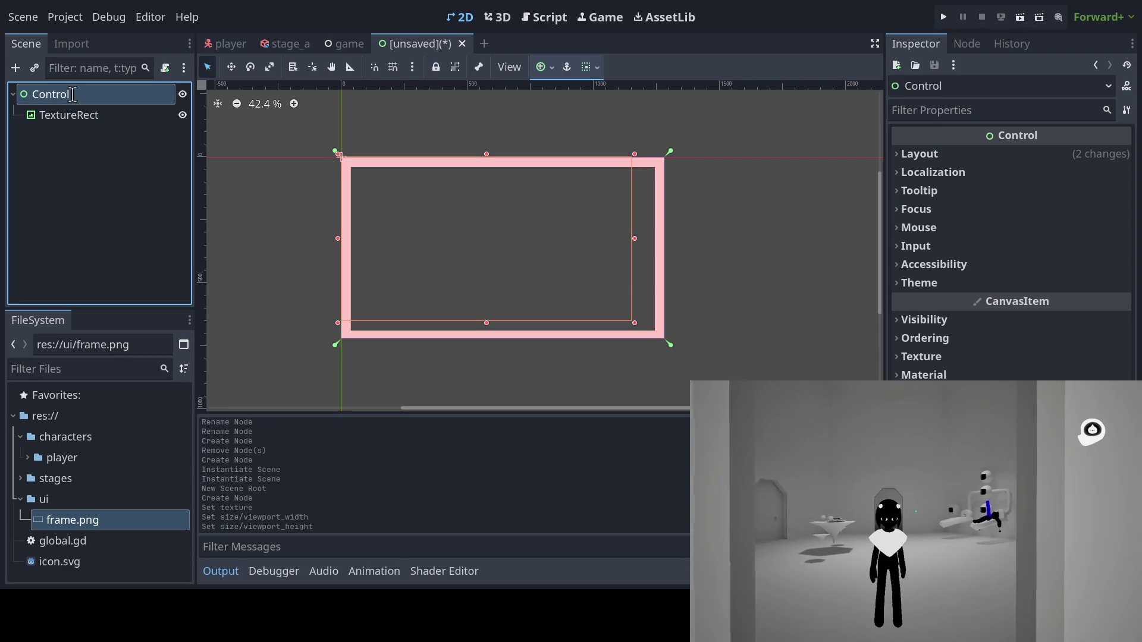
Rename the Control root to UI_A, save it as ui_a, and return to the game scene
type("UI_A")
key("Return")
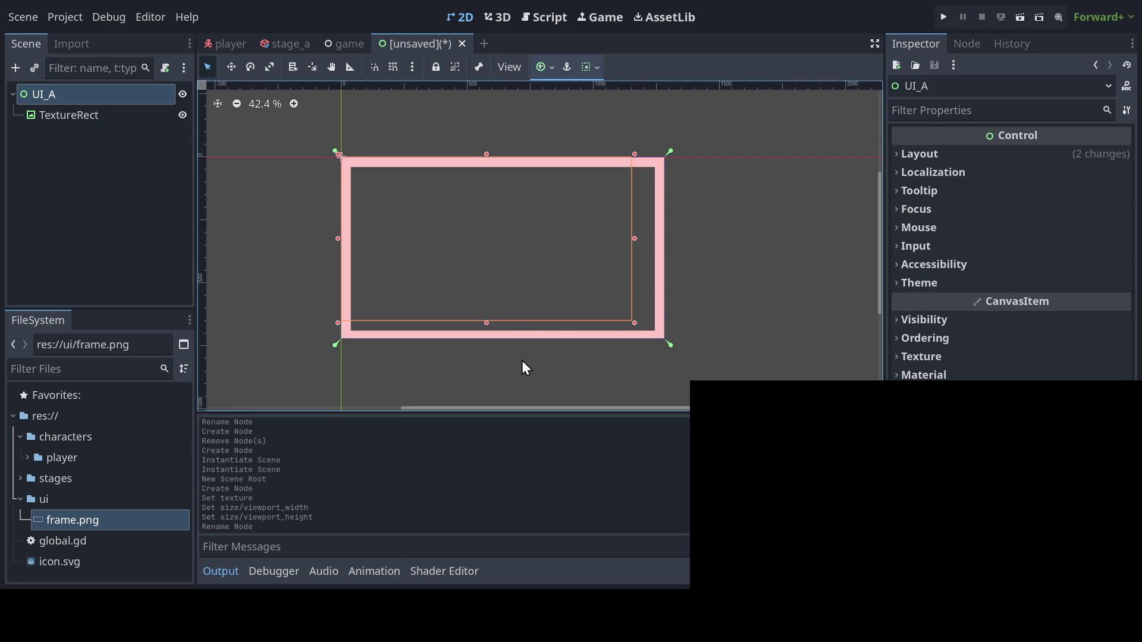
key("ctrl+s")
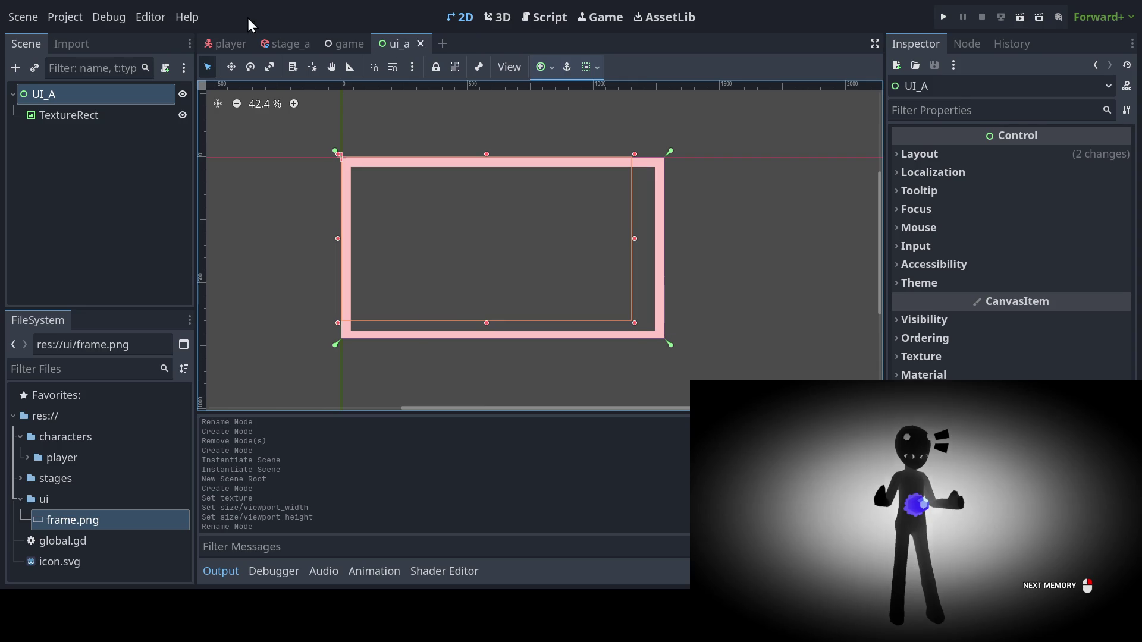
left_click(347, 40)
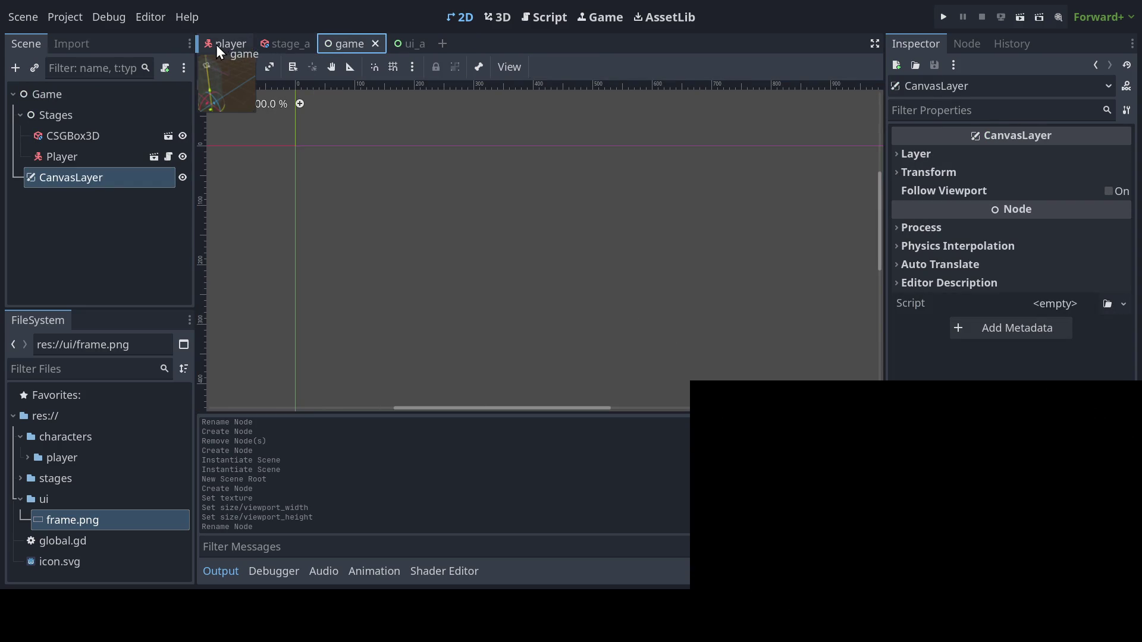
Move the game scene tab to first place and expand the stages folder in FileSystem
left_click_drag(216, 44, 215, 45)
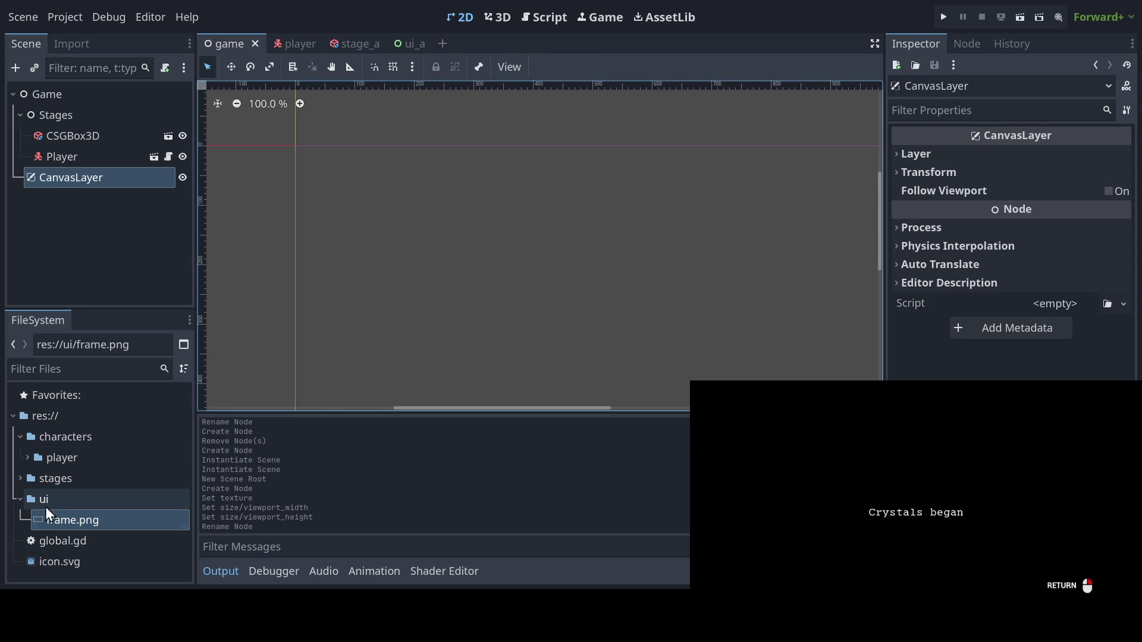
left_click(20, 500)
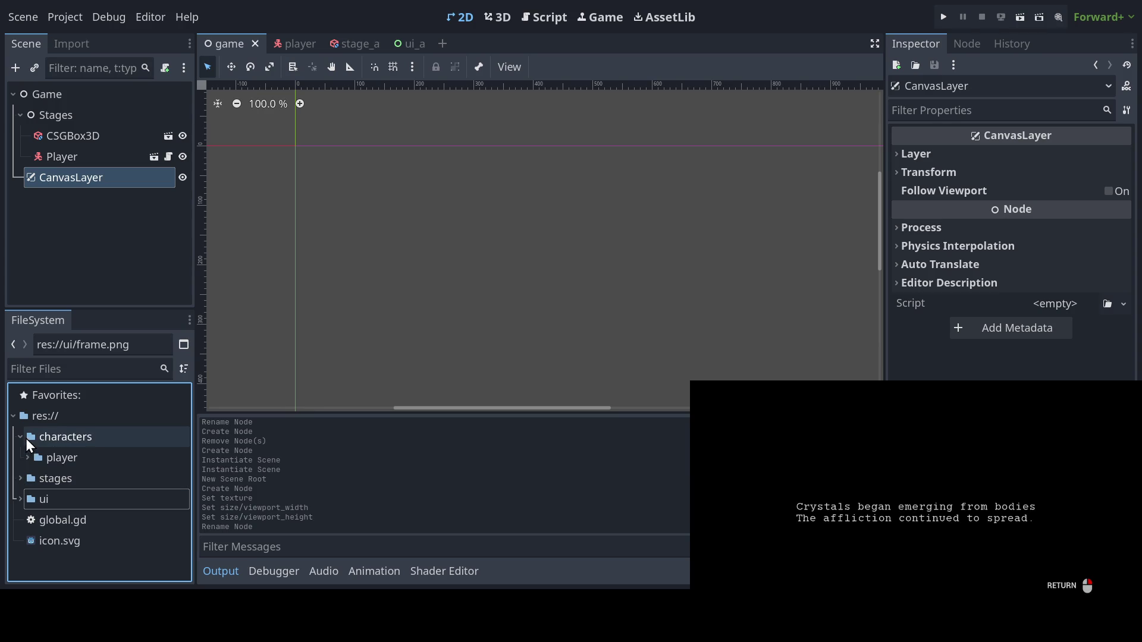
left_click(20, 438)
left_click(20, 479)
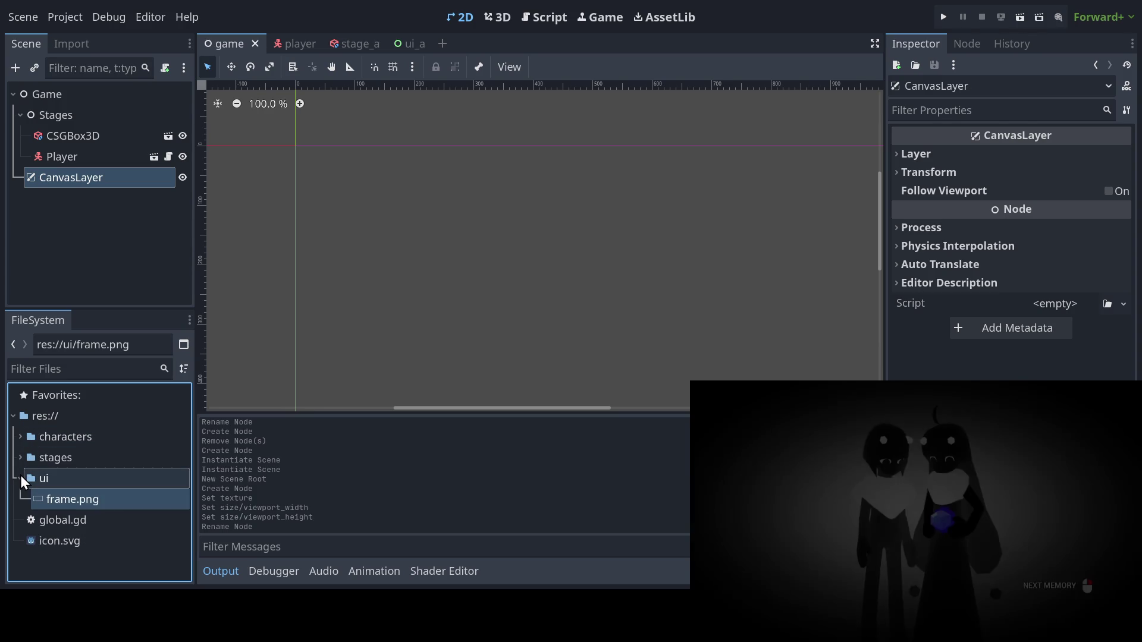
left_click(20, 476)
left_click(20, 459)
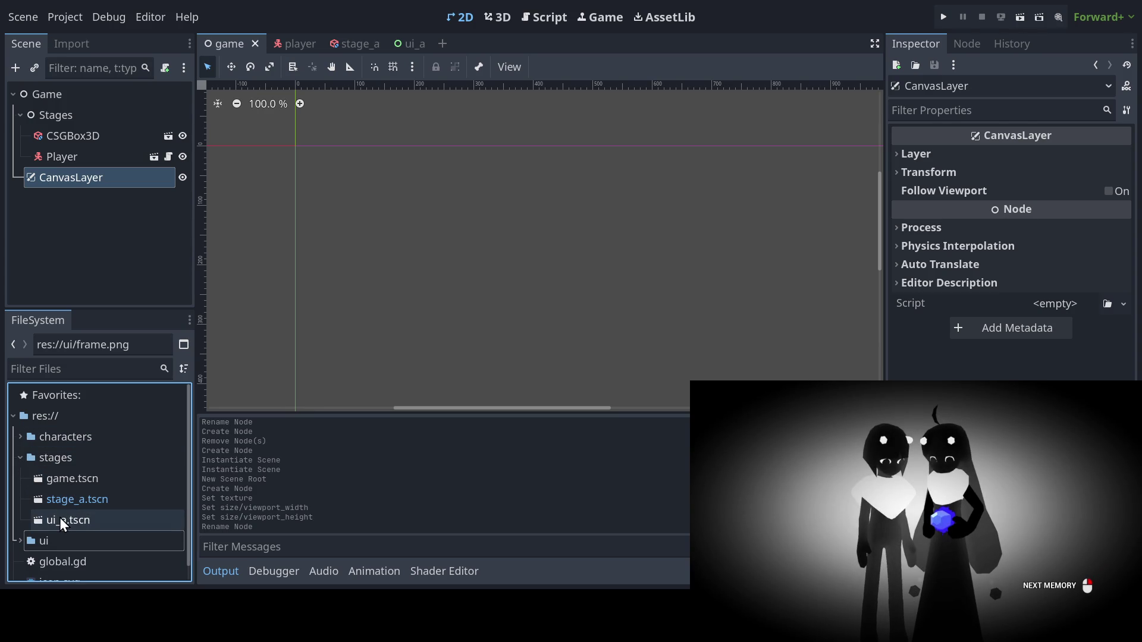
Instance ui_a.tscn under CanvasLayer, bring the whole pink frame into view, and save
mouse_move(59, 518)
left_mouse_down()
mouse_move(95, 473)
mouse_move(71, 178)
left_mouse_up()
scroll(452, 270, "down", 5)
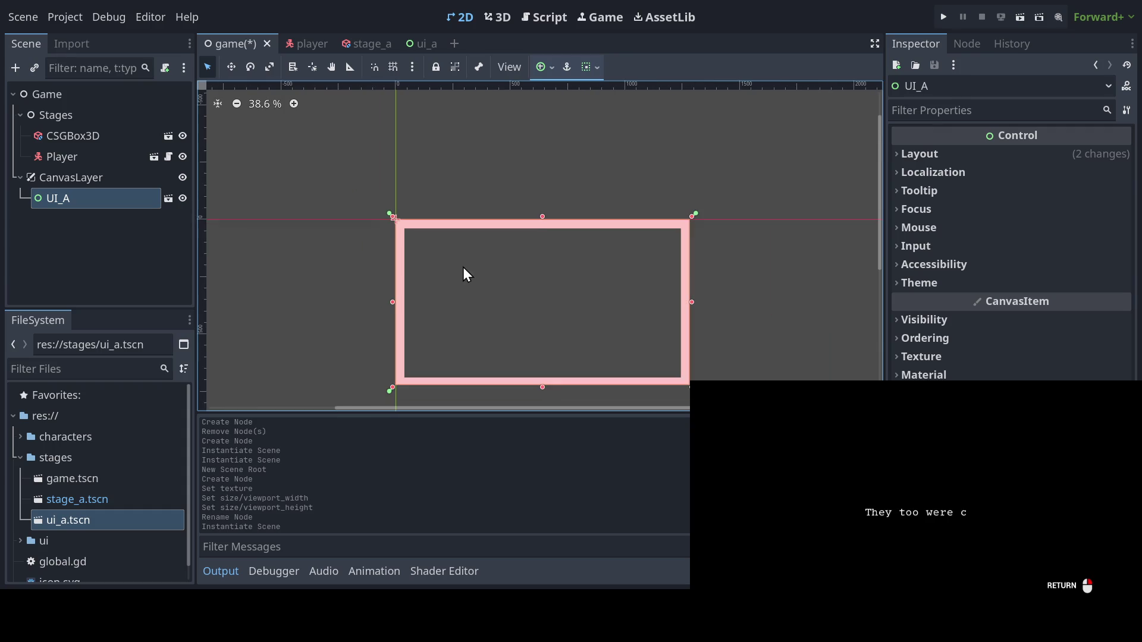
mouse_move(463, 266)
left_mouse_down()
mouse_move(431, 245)
mouse_move(461, 245)
left_mouse_up()
key("ctrl+s")
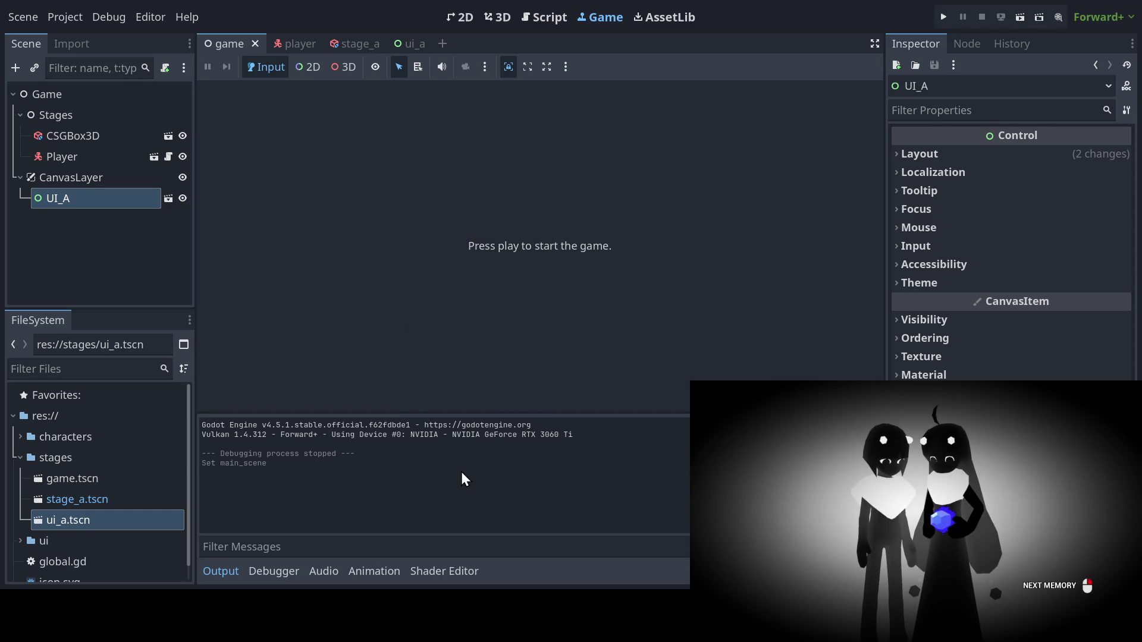
Save the game scene and run the project once to test it
key("ctrl+s")
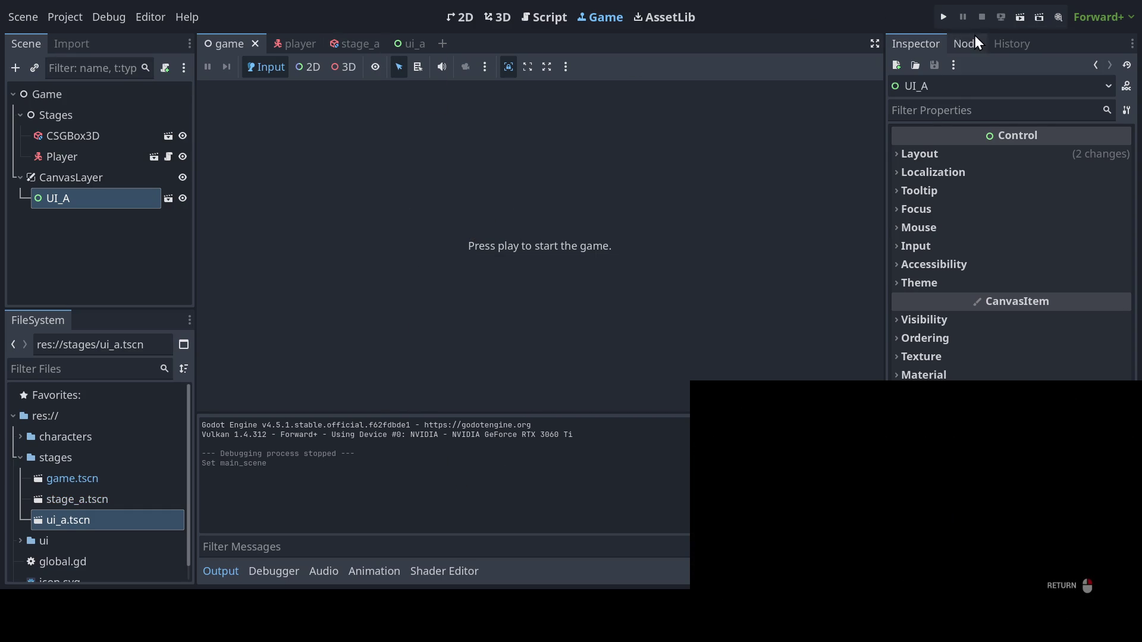
left_click(944, 17)
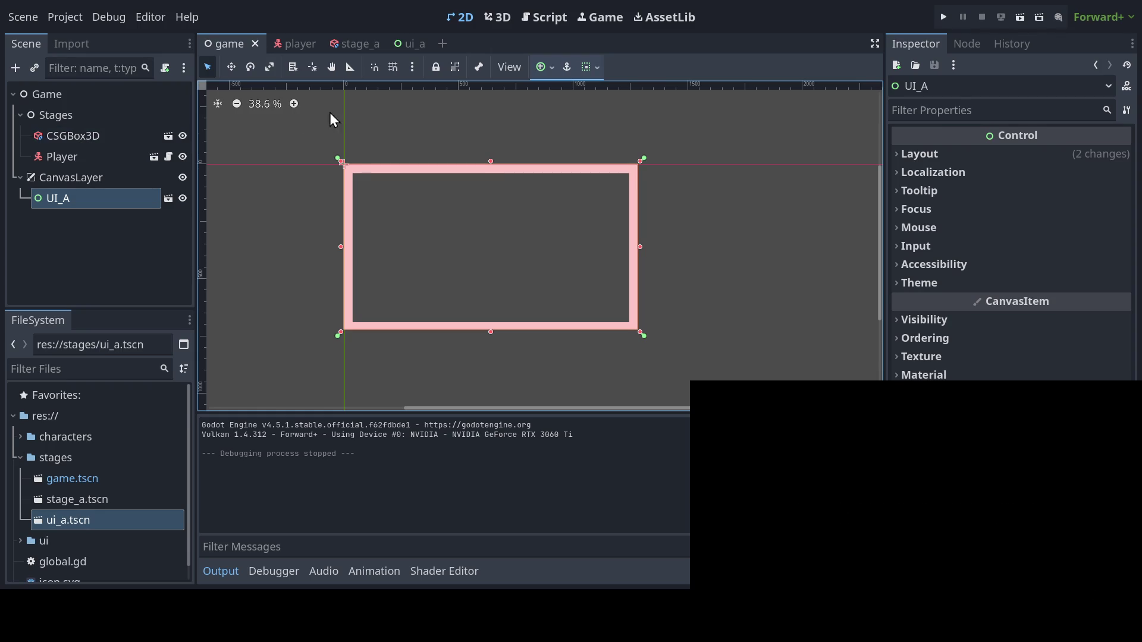
In stage_a, make the root a Node3D named Node3D and add a CSGBox3D child
left_click(353, 51)
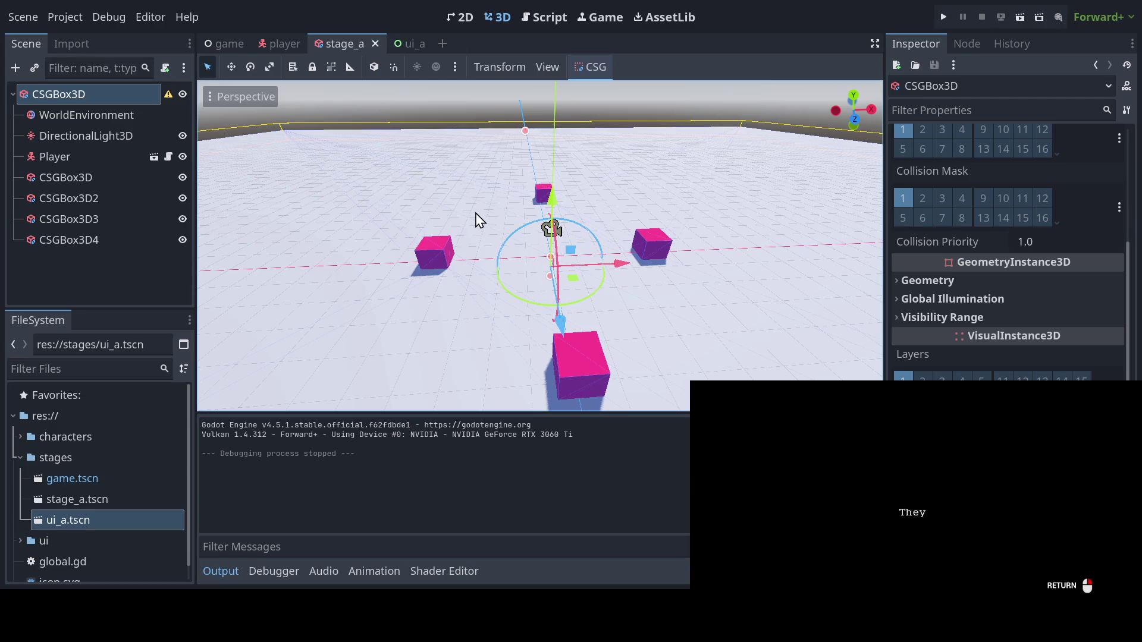
key("ctrl+z")
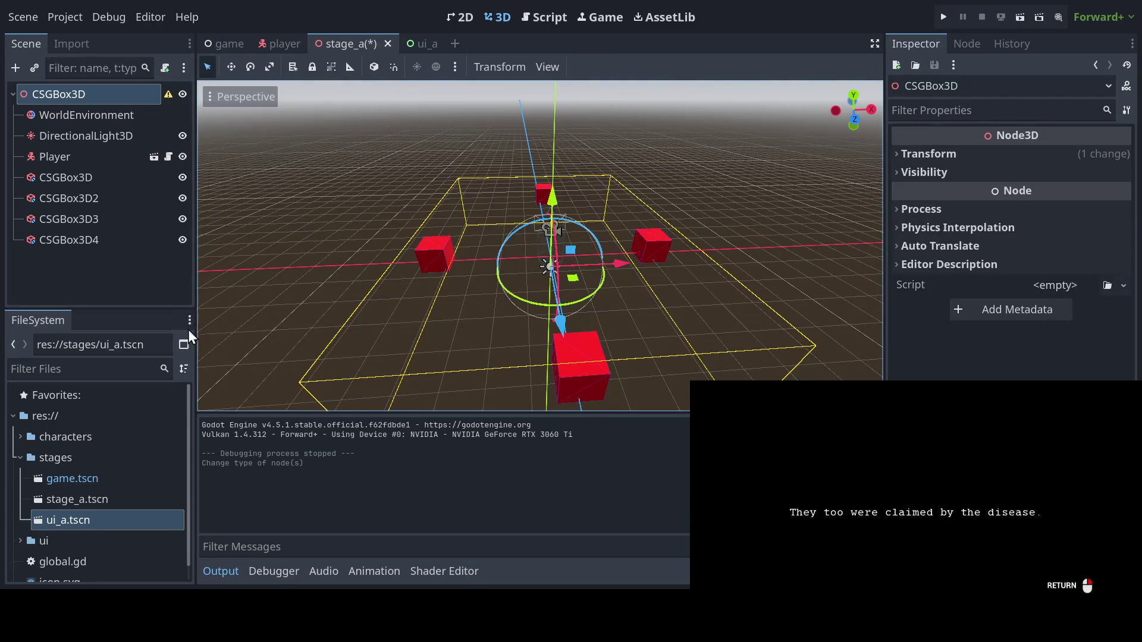
left_click(92, 95)
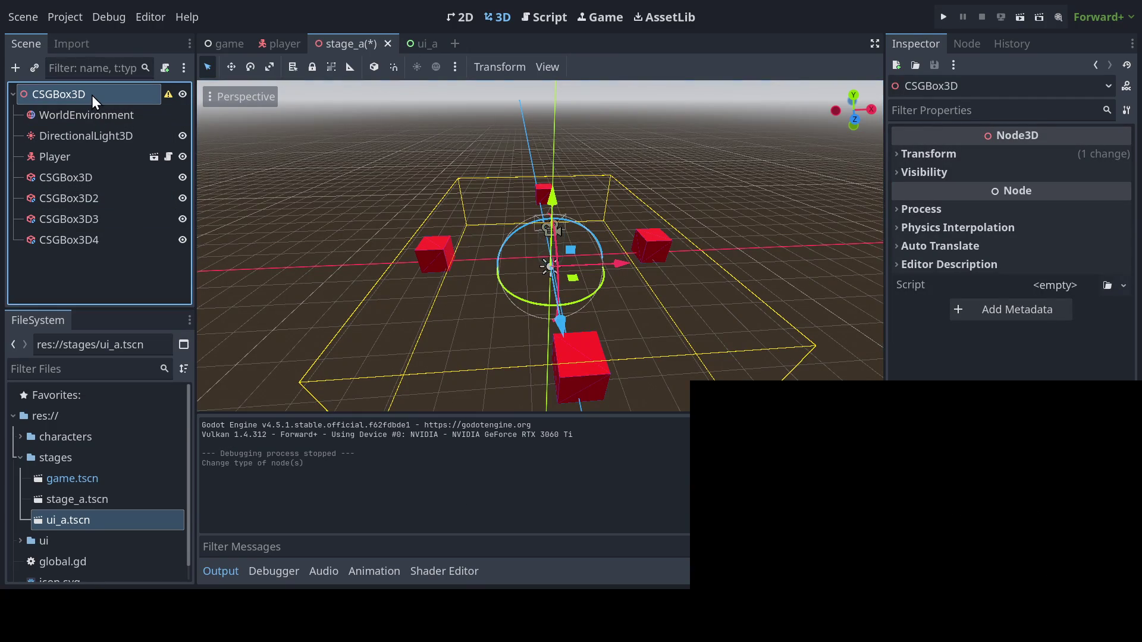
type("Node3D")
key("Return")
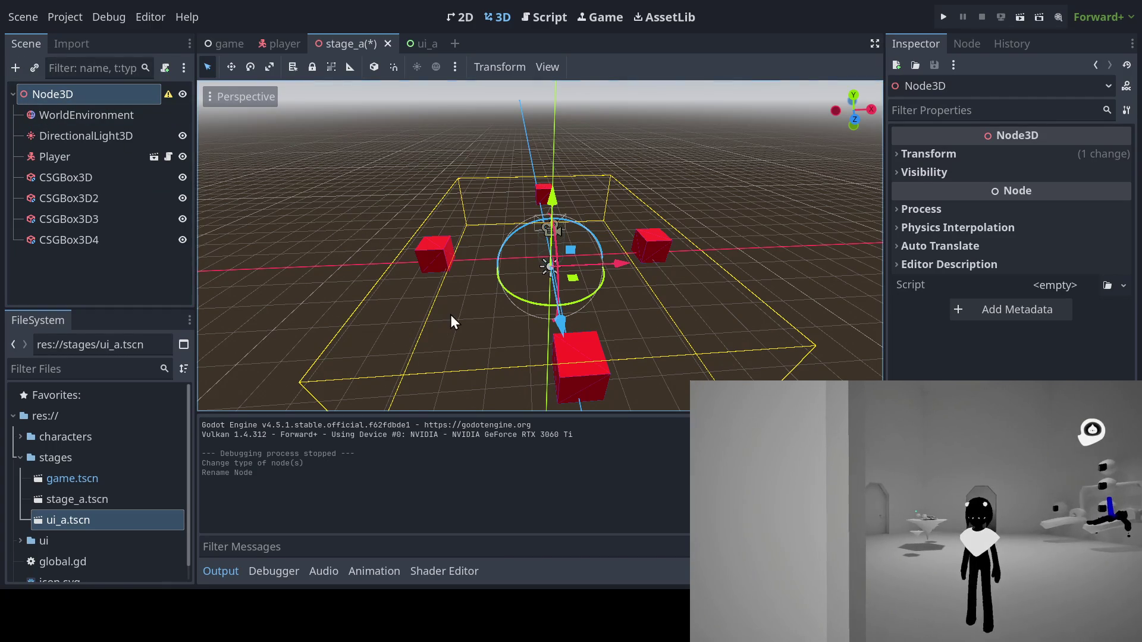
key("ctrl+a")
key("Return")
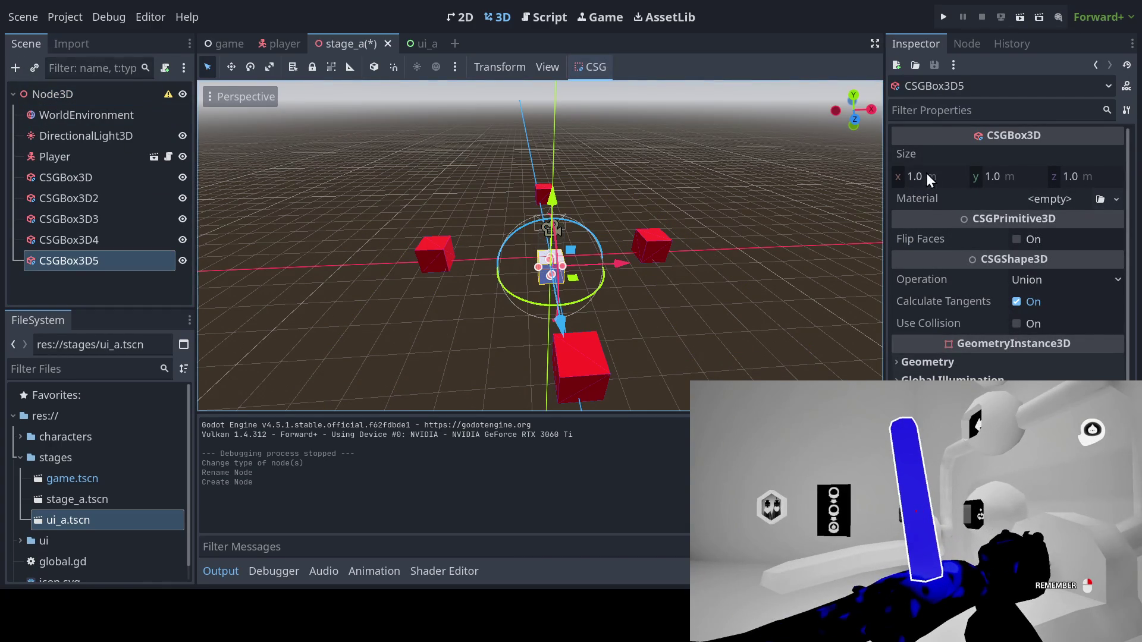
Set the new CSGBox3D5's Size x and z to 100 m
left_click(927, 175)
type("100")
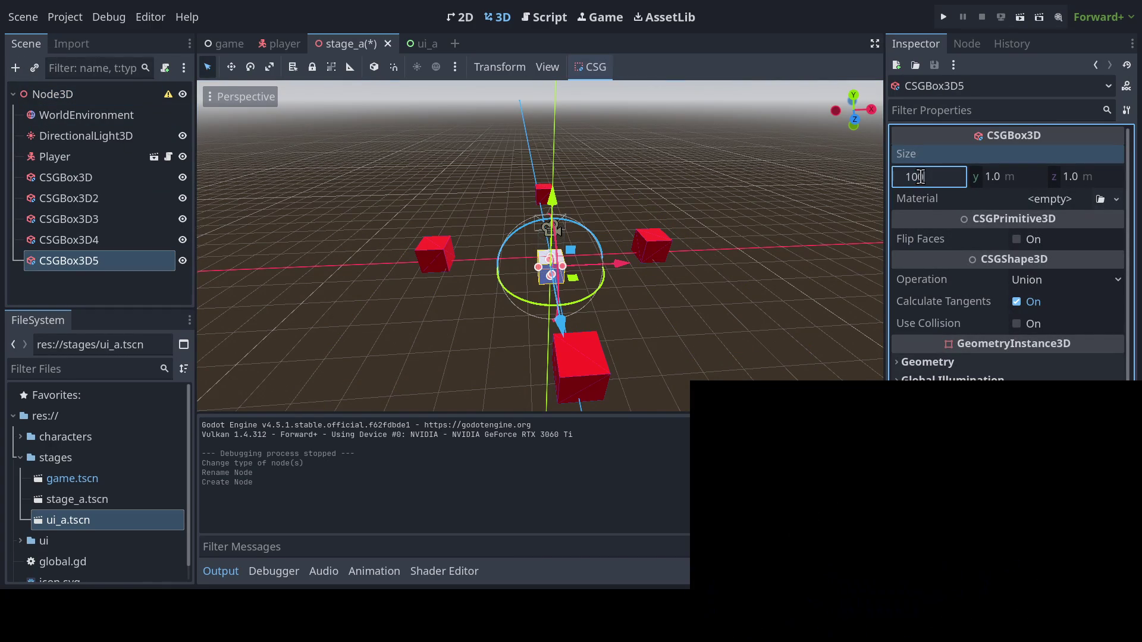
key("Return")
left_click_drag(1064, 171, 1066, 174)
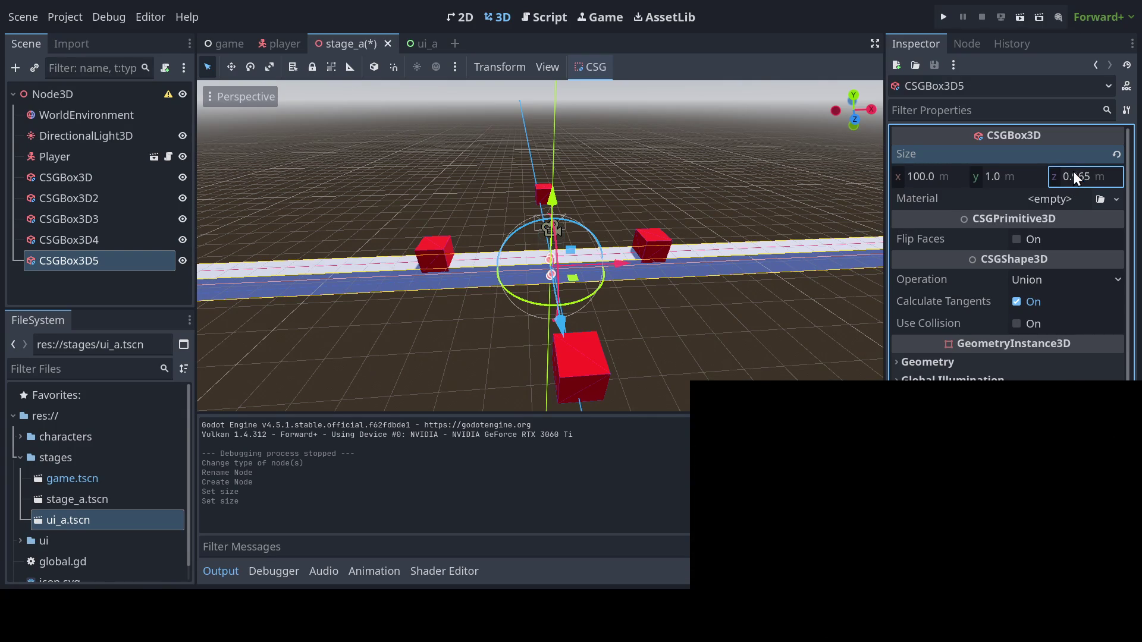
left_click(1074, 172)
type("100")
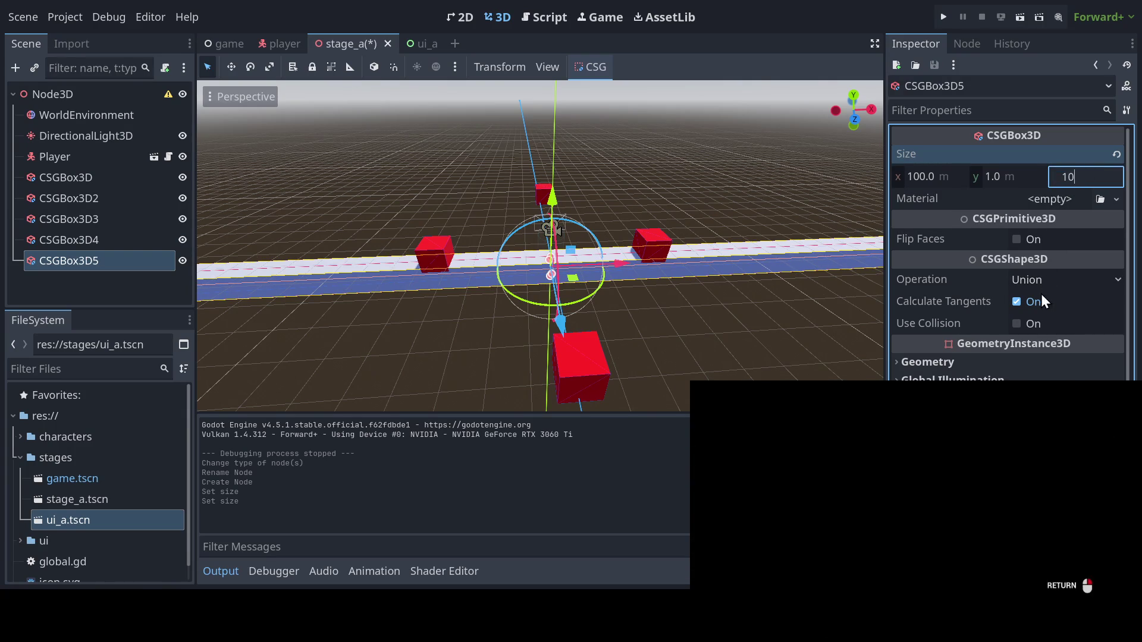
key("Return")
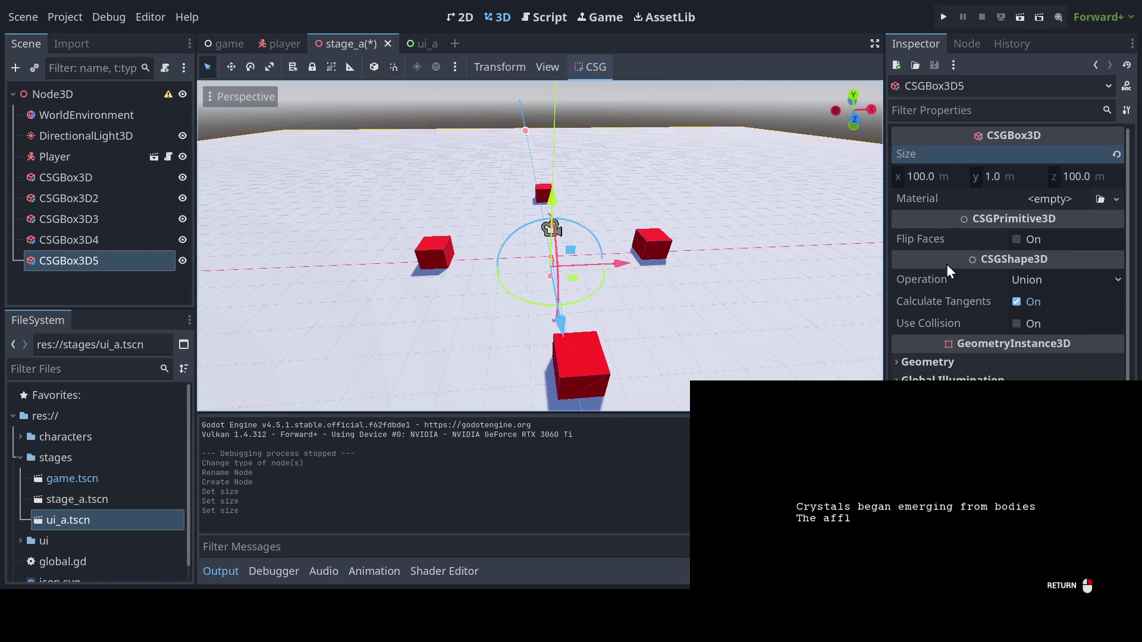
Nudge the floor slab's position slightly and save stage_a
scroll(928, 368, "down", 3)
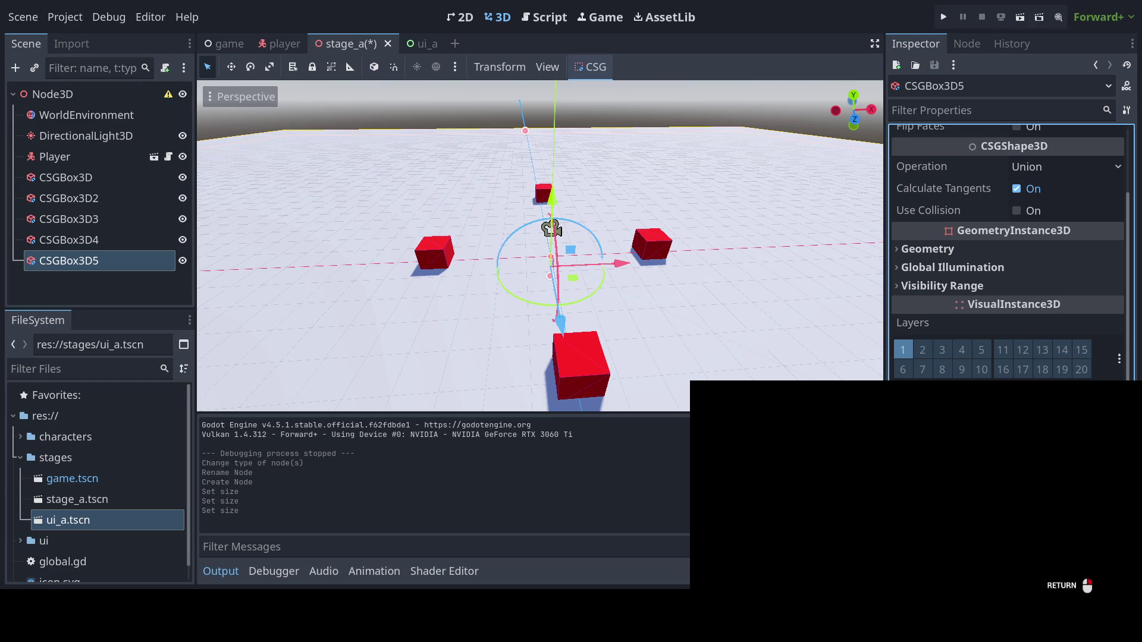
left_click_drag(553, 229, 556, 238)
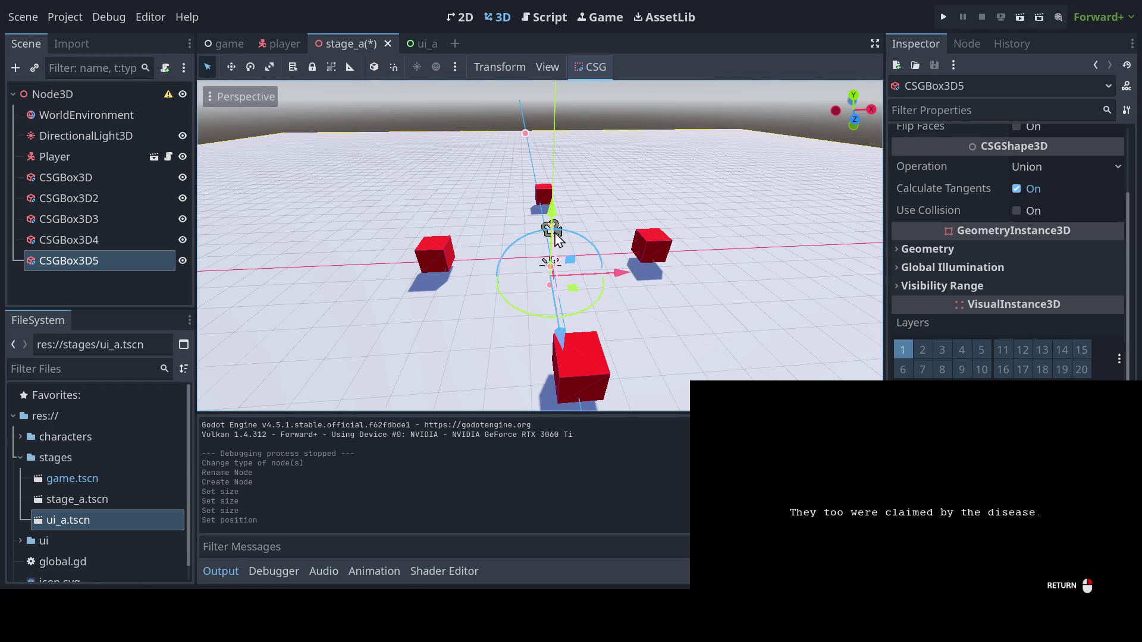
scroll(897, 268, "up", 3)
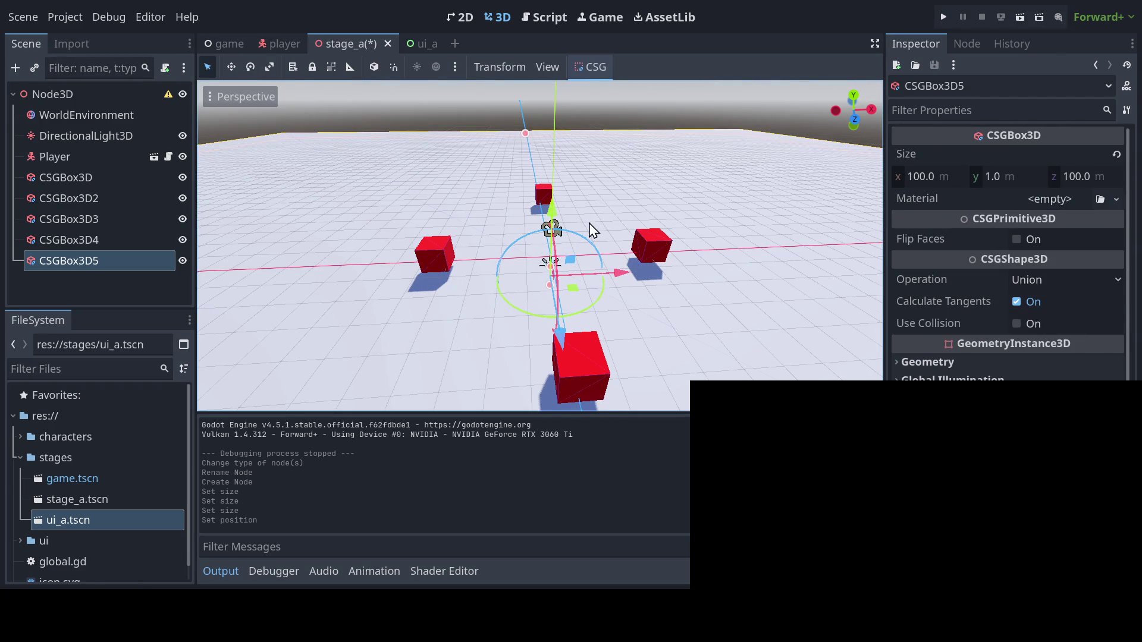
scroll(593, 230, "up", 5)
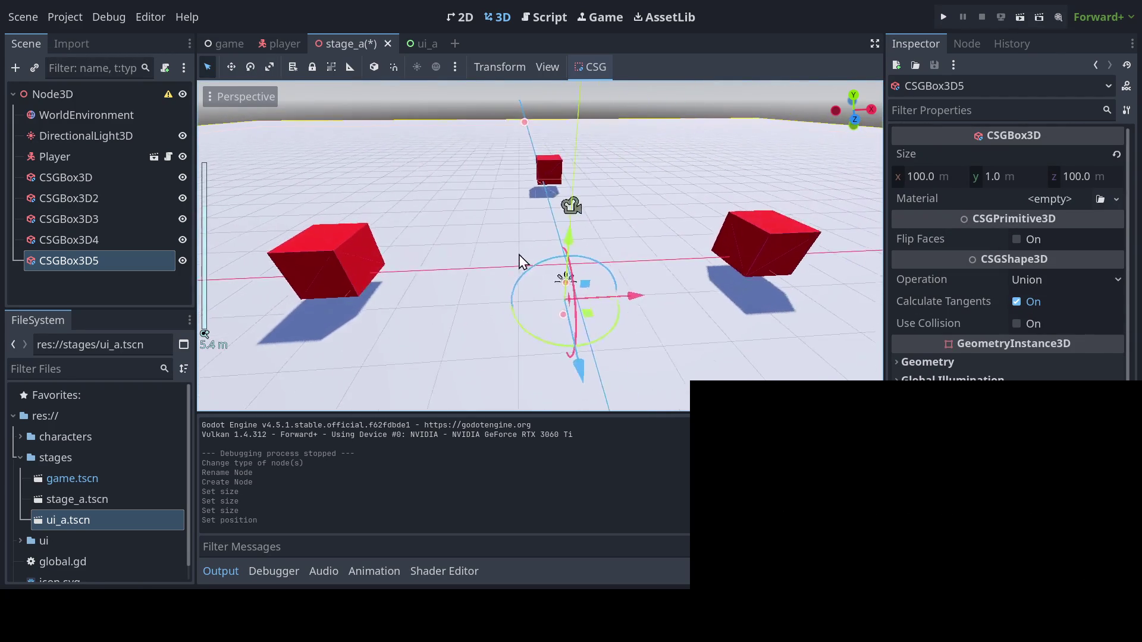
mouse_move(520, 261)
left_mouse_down()
mouse_move(536, 247)
mouse_move(587, 245)
mouse_move(613, 224)
left_mouse_up()
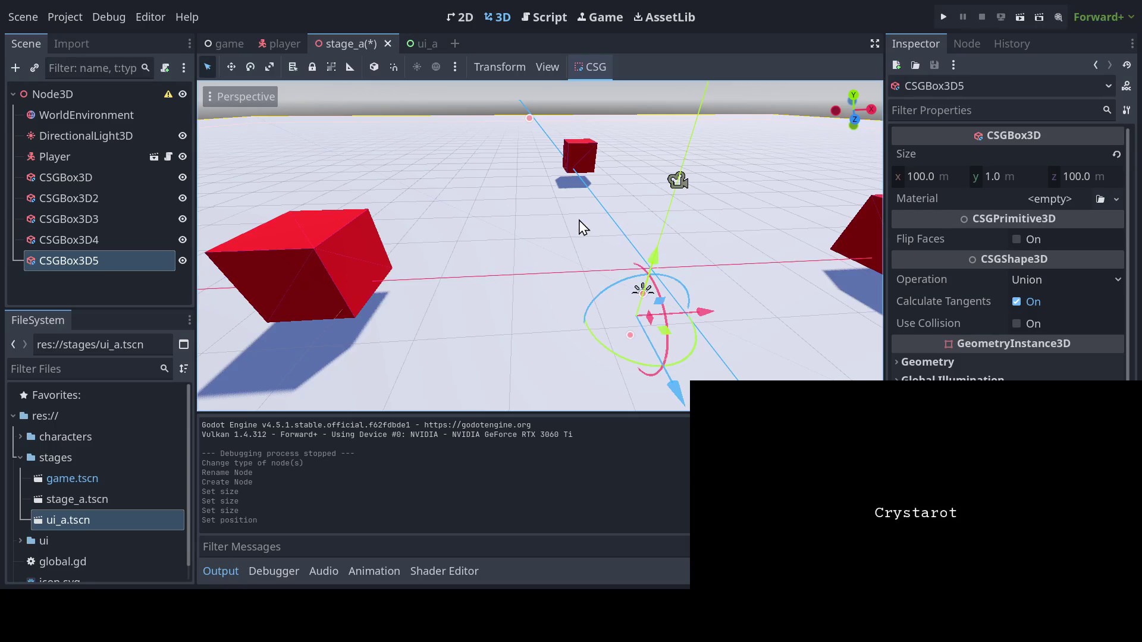
key("ctrl+s")
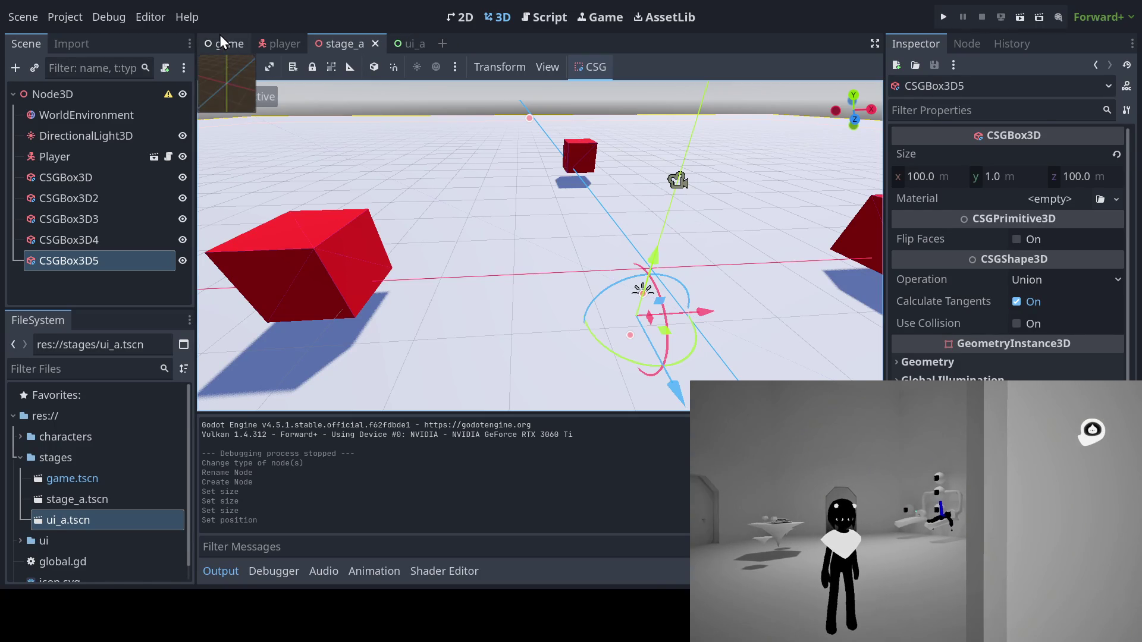
Switch to the game scene and select the stage instance under Stages
left_click(220, 36)
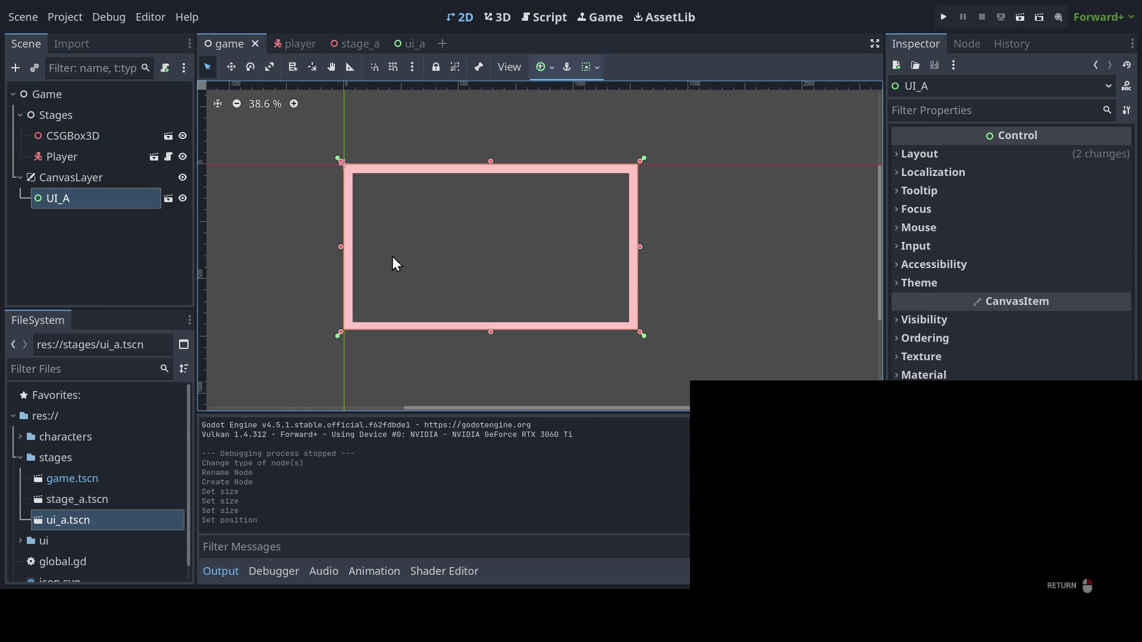
left_click_drag(416, 248, 426, 246)
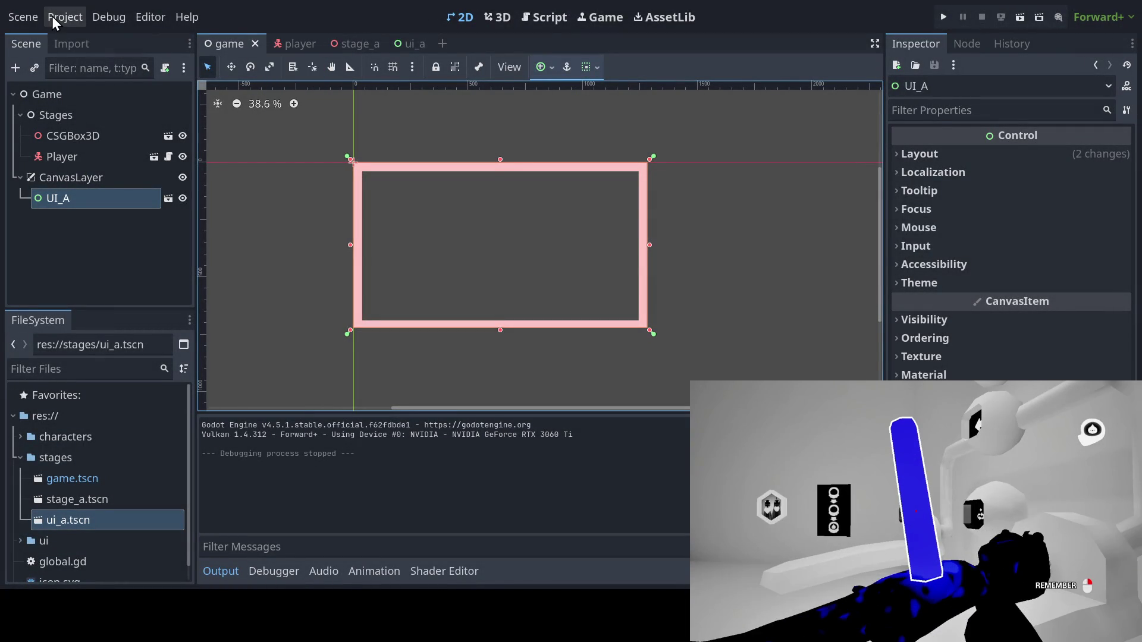
left_click(73, 138)
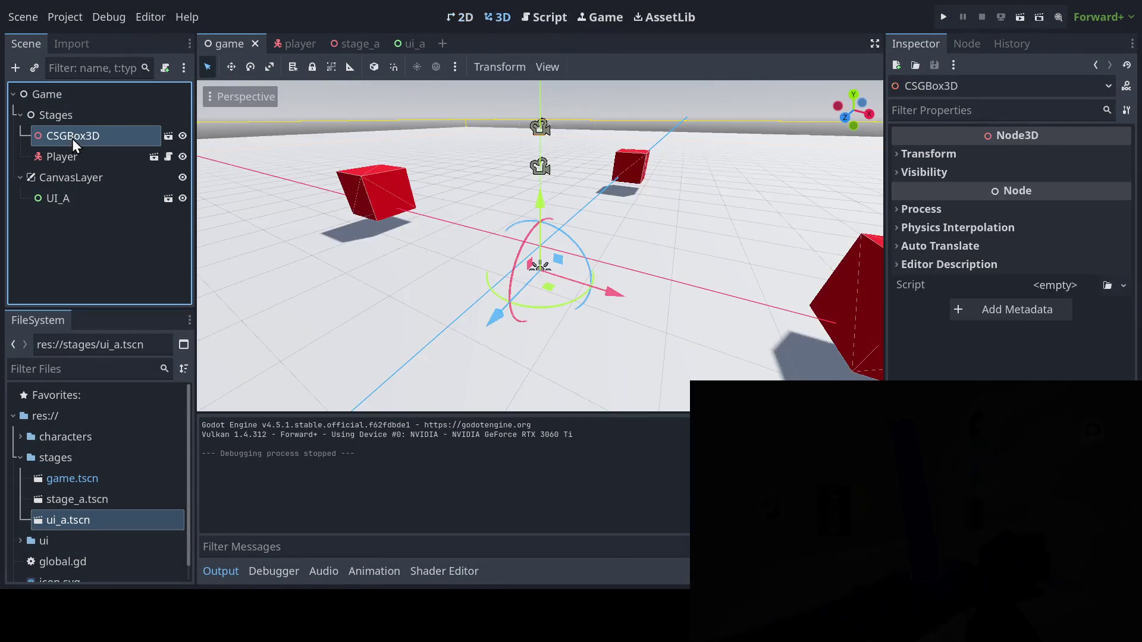
Rename the stage instance in the game scene to Node3D
type("Node3D")
key("Return")
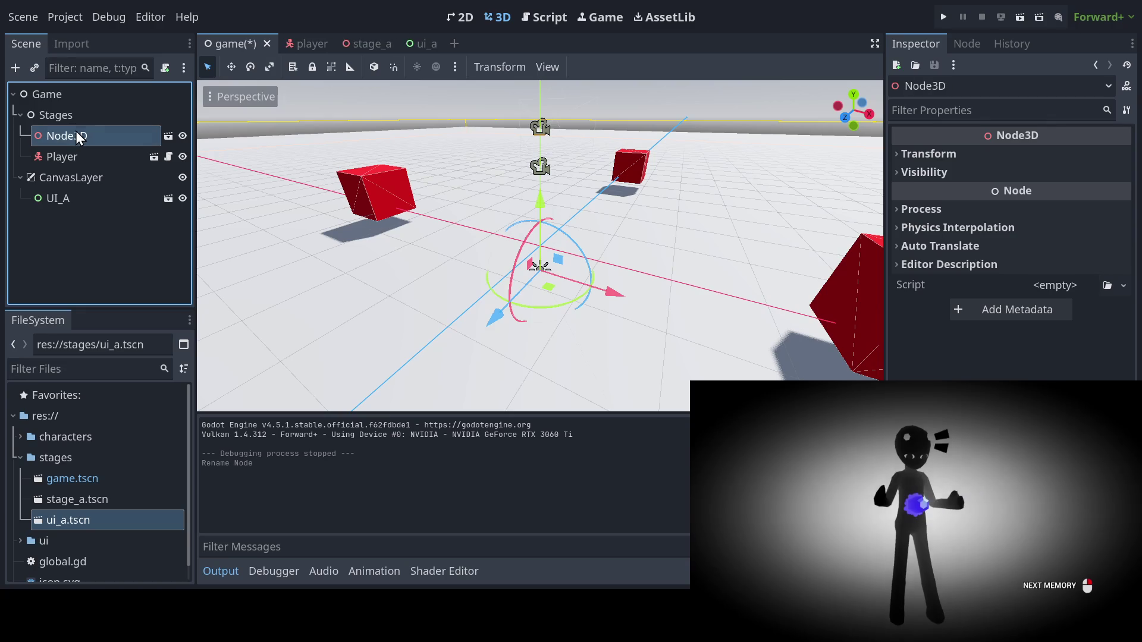
left_click(77, 157)
left_click(81, 140)
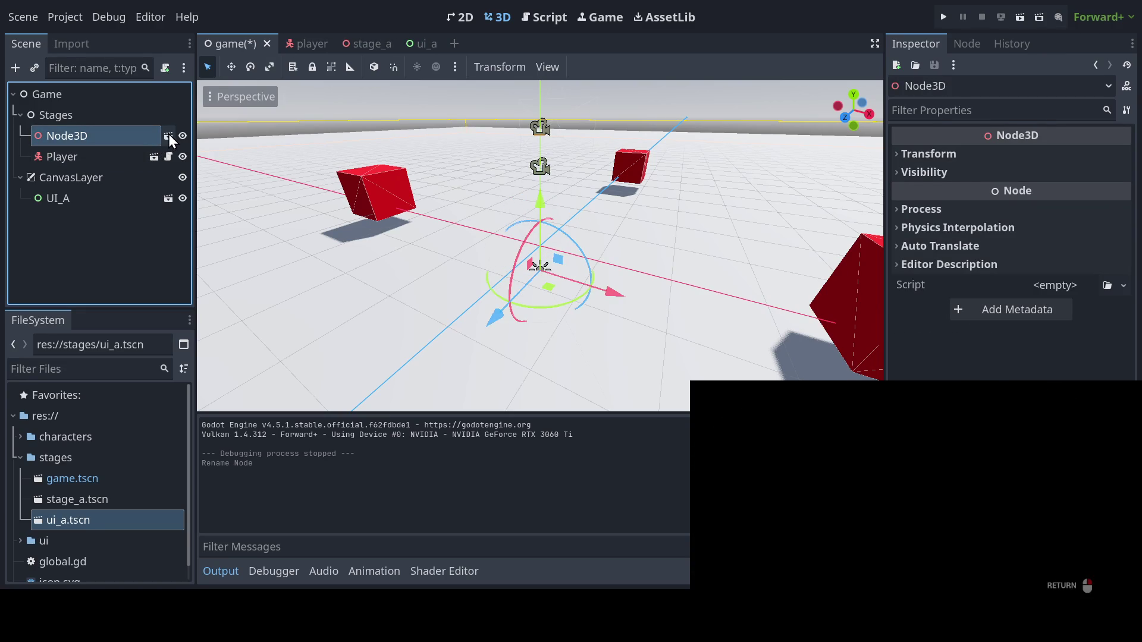
left_click(109, 163)
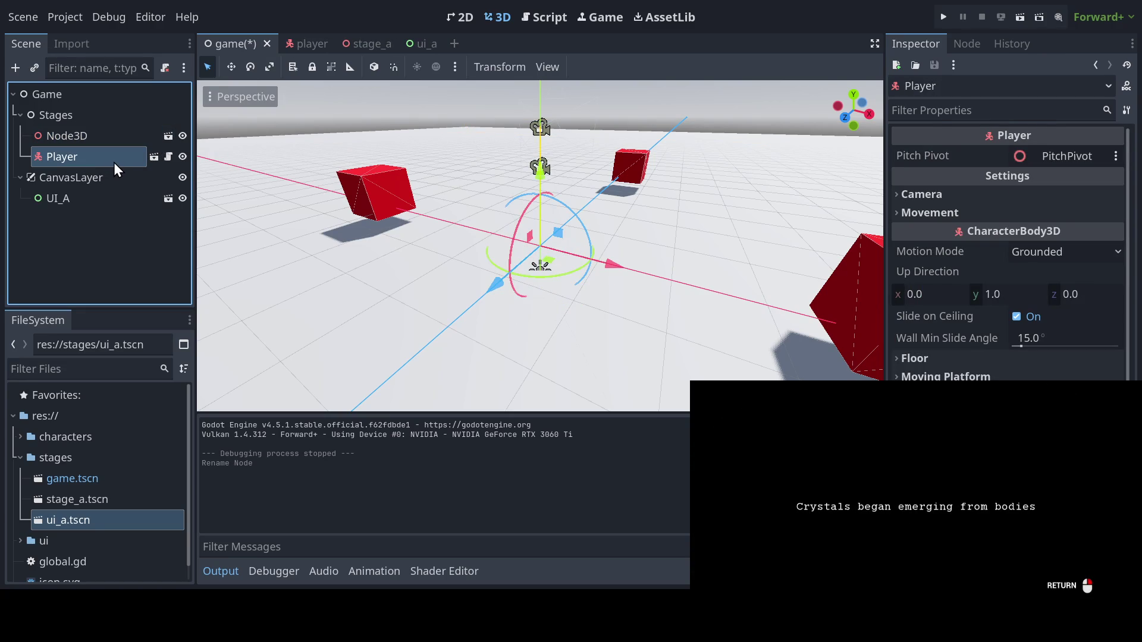
Open the instanced stage_a scene and enable Use Collision on the CSGBox3D5 floor slab
left_click(169, 136)
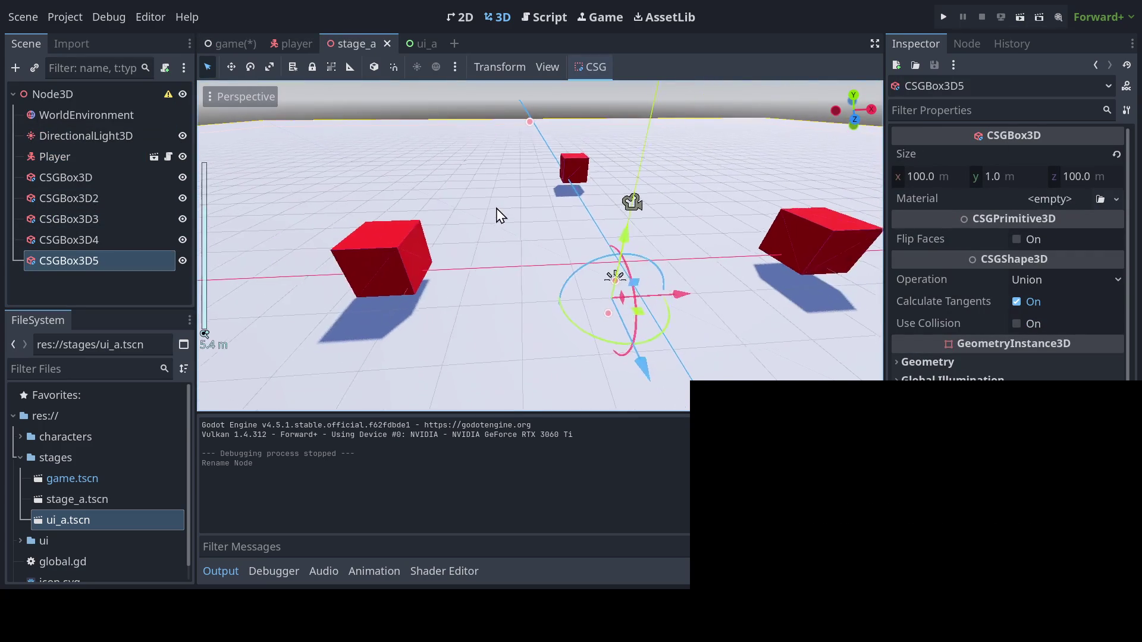
scroll(499, 214, "up", 2)
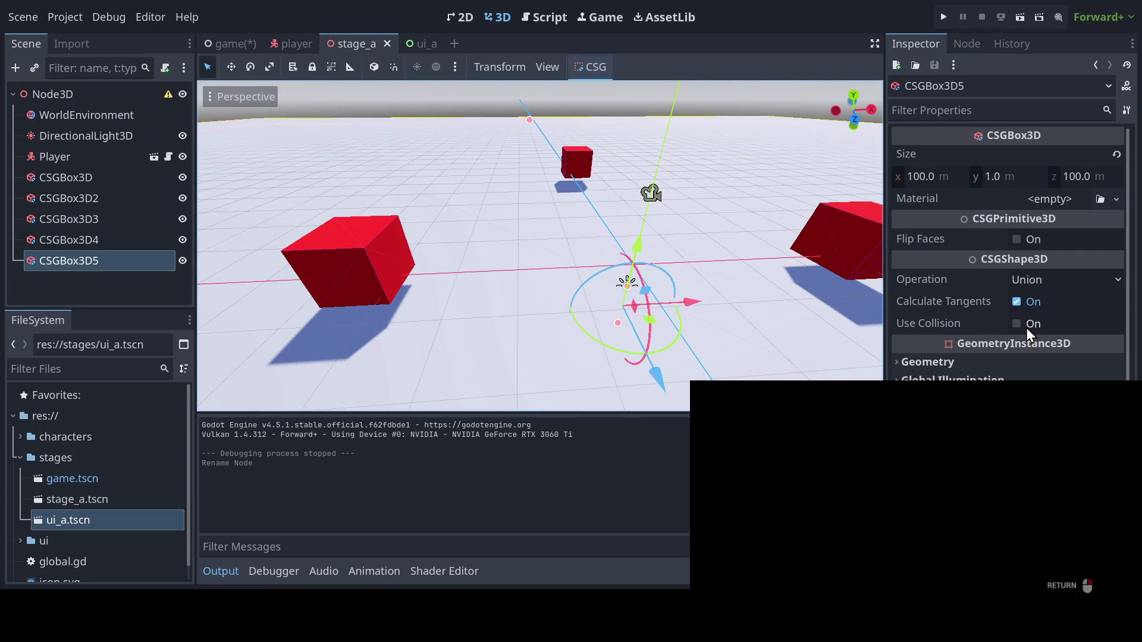
left_click(1024, 327)
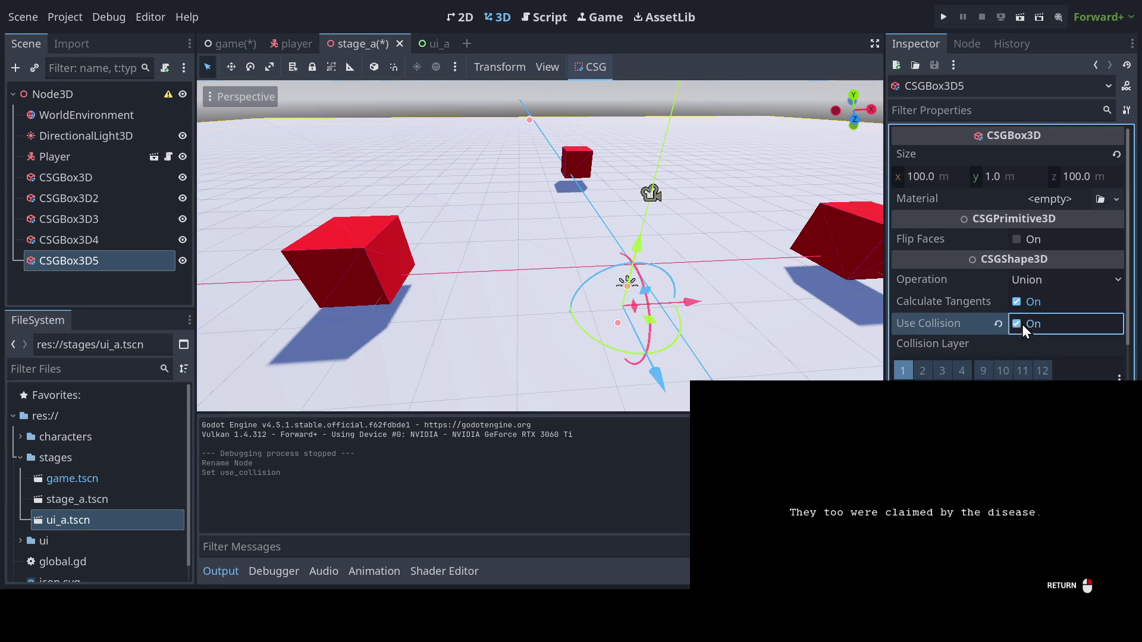
left_click(112, 93)
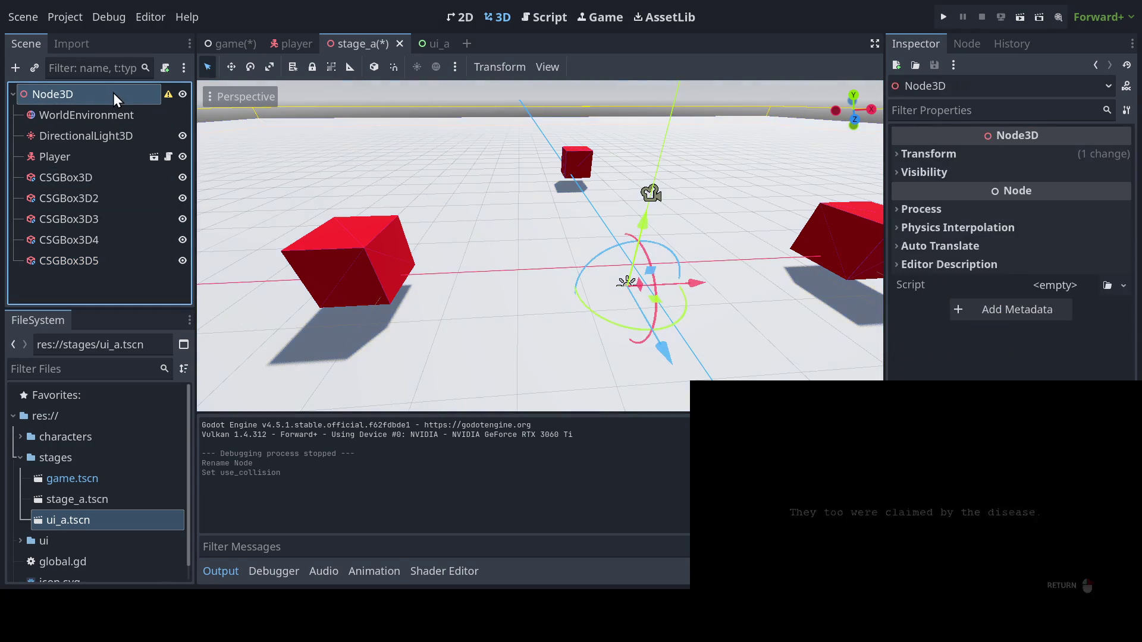
Delete Player from stage_a, reset the root Node3D's position to 0, 0, 0, and select CSGBox3D5
left_click(94, 156)
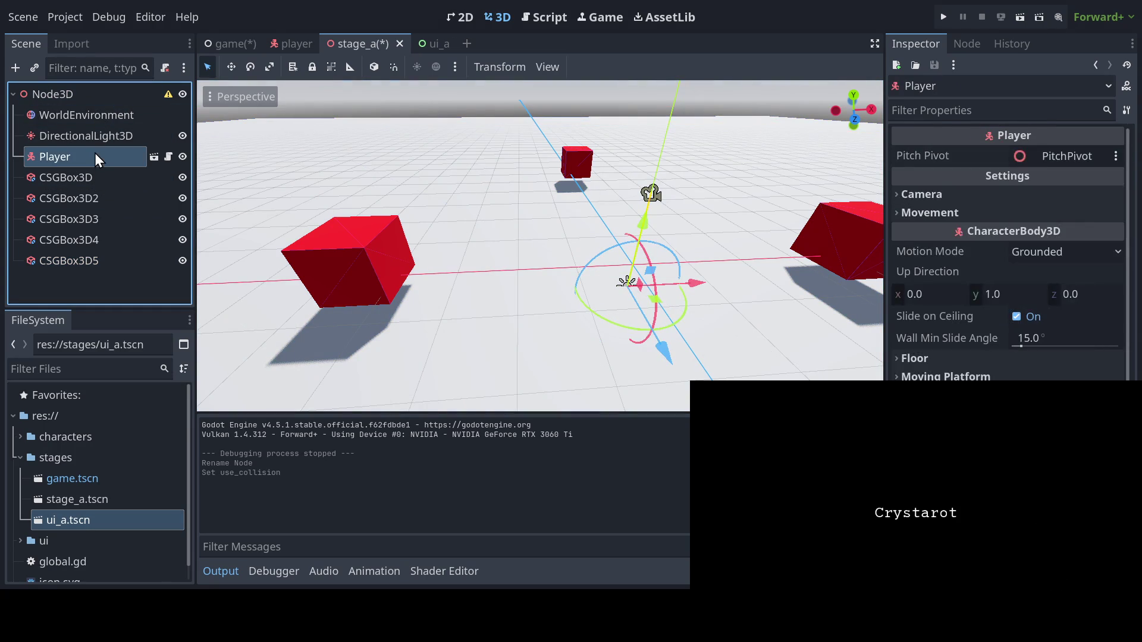
key("Delete")
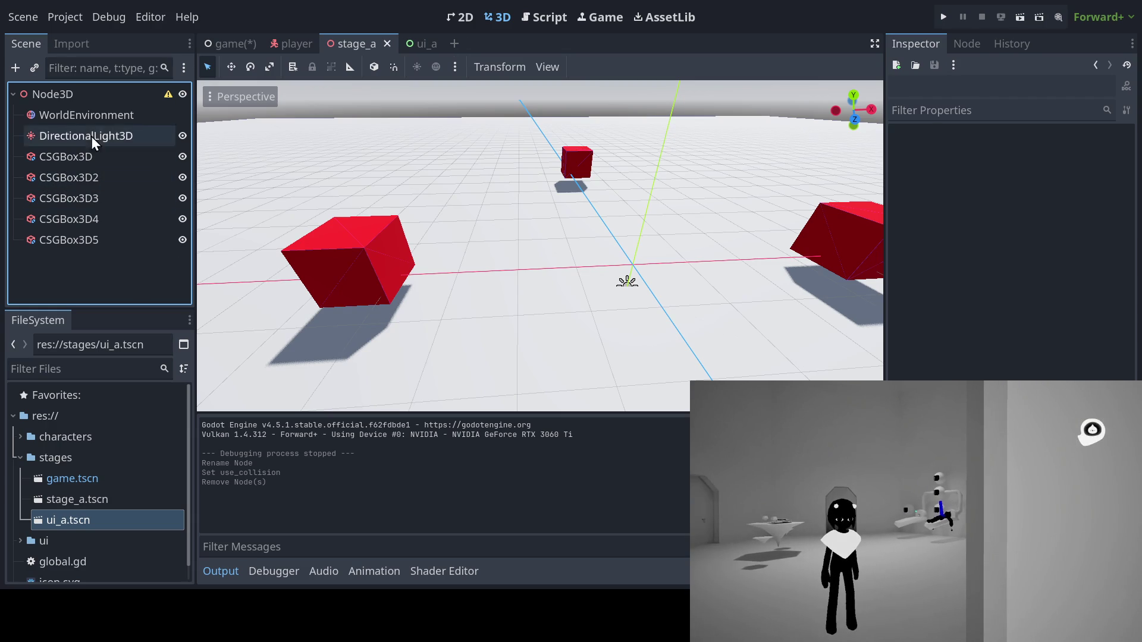
left_click(111, 101)
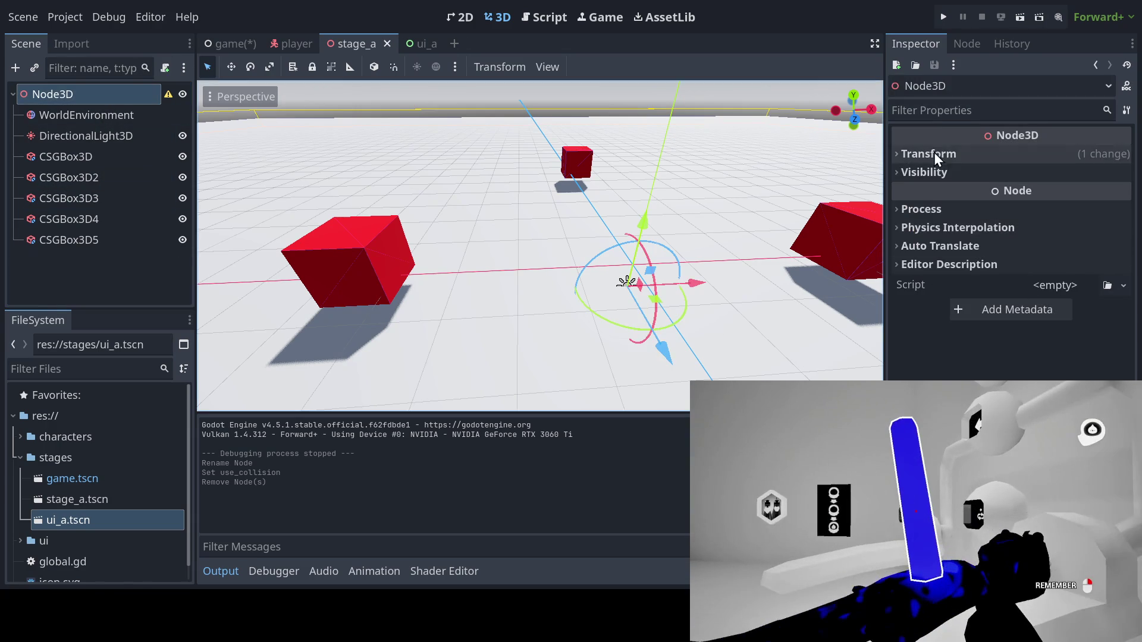
left_click(934, 152)
left_click(1124, 172)
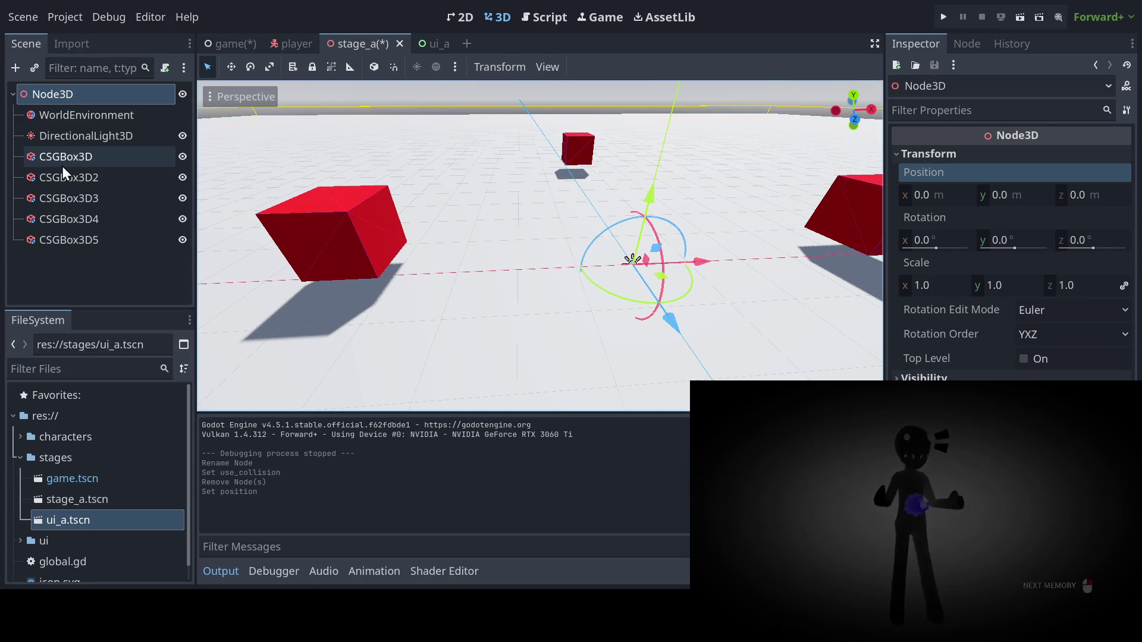
left_click(66, 243)
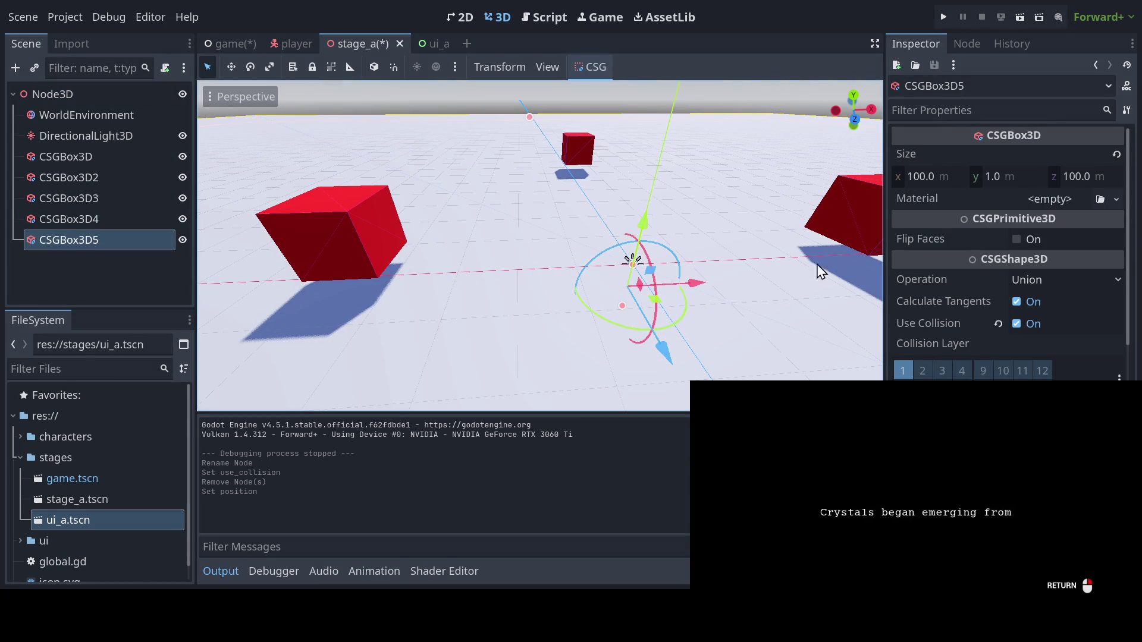
Reposition the first red box, CSGBox3D, on the floor
left_click(87, 159)
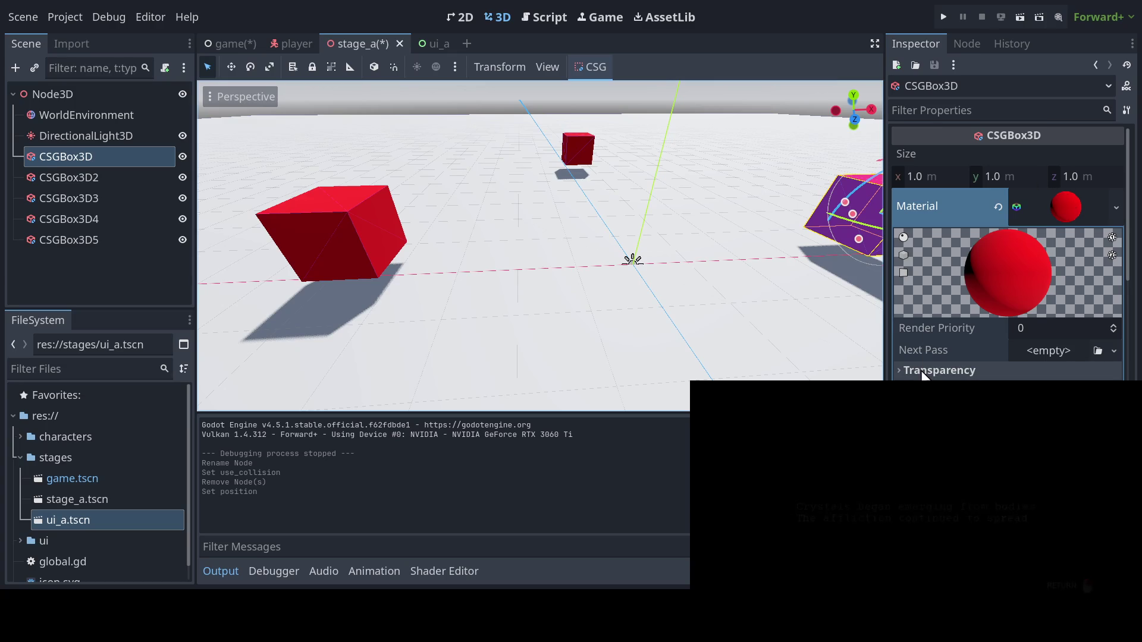
scroll(964, 308, "down", 5)
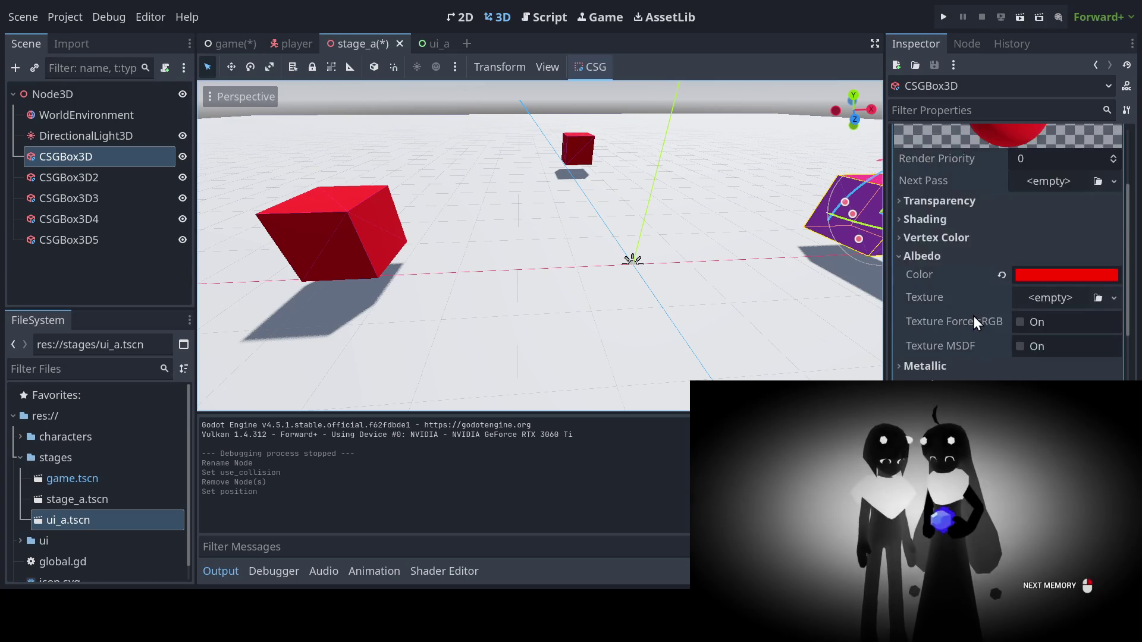
scroll(974, 316, "up", 5)
left_click(1075, 200)
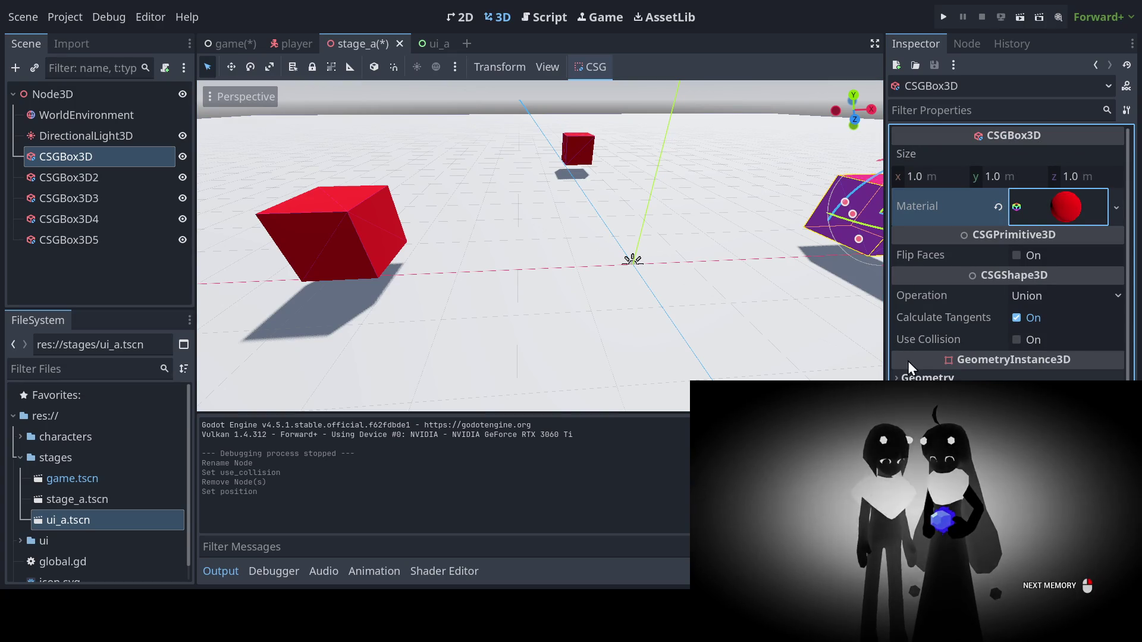
scroll(1012, 250, "down", 2)
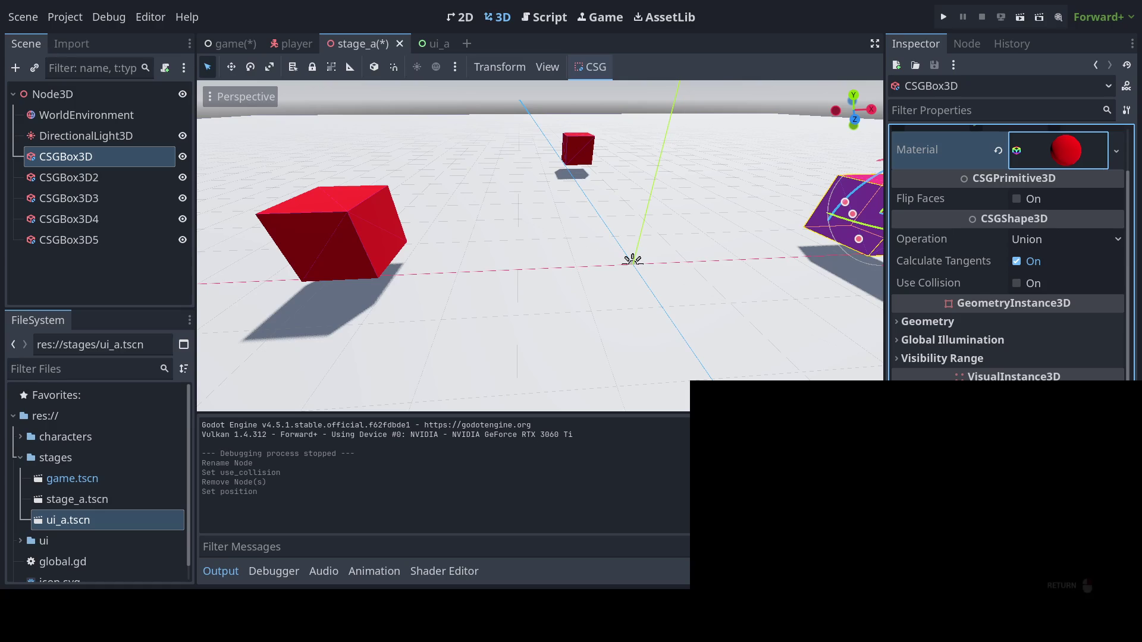
scroll(1011, 250, "down", 4)
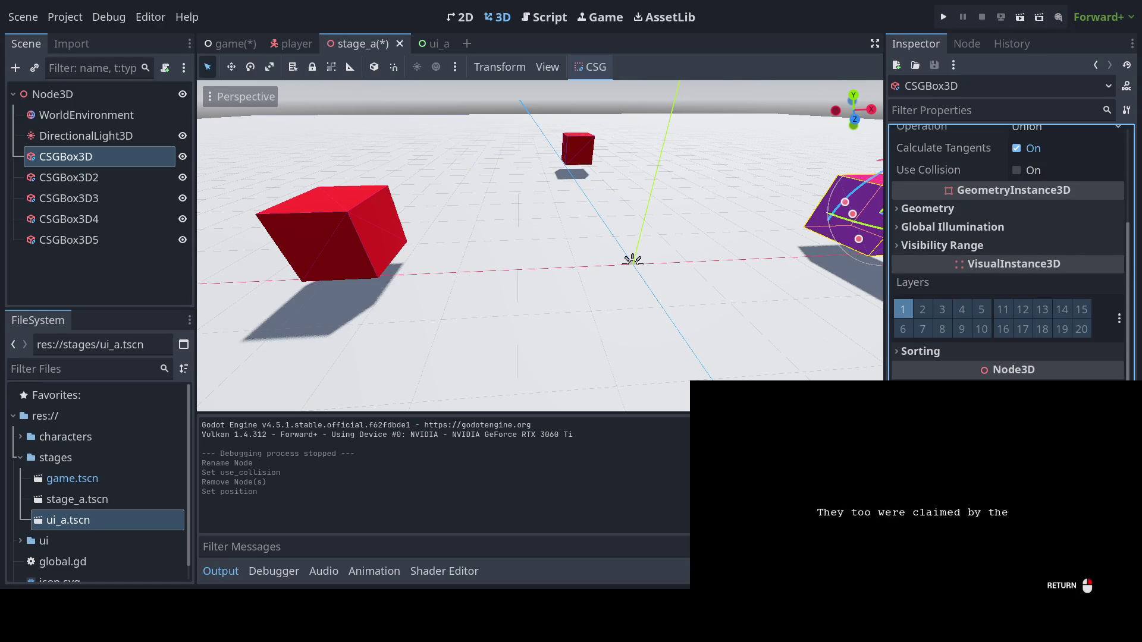
key("ctrl+z")
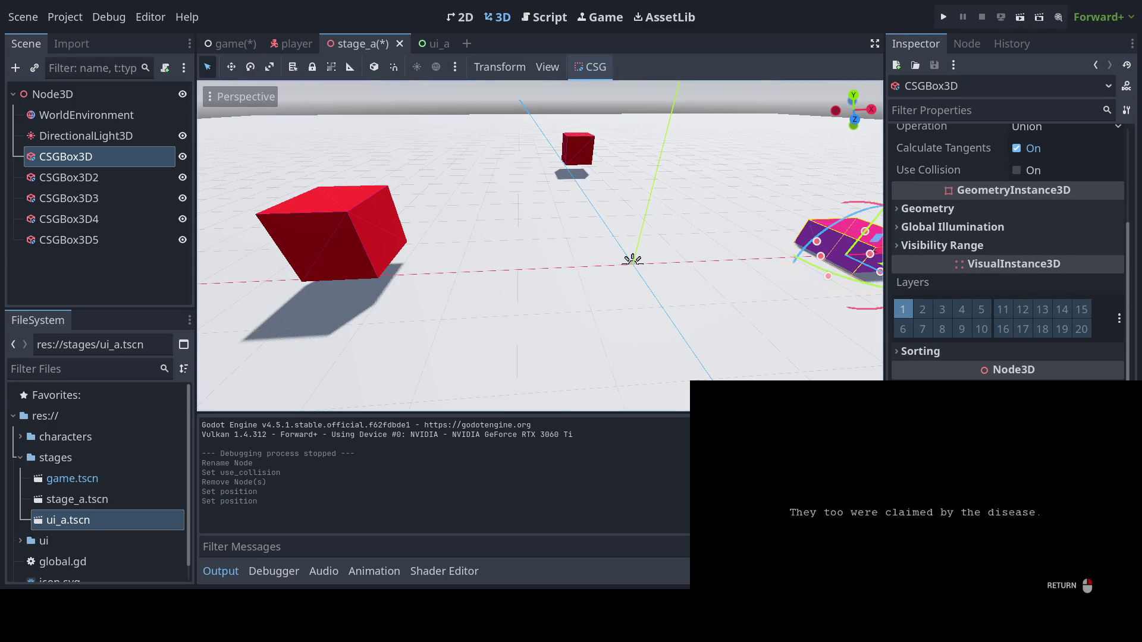
Move CSGBox3D2 forward along Z, adjust CSGBox3D3 and CSGBox3D4, and save stage_a
left_click(52, 177)
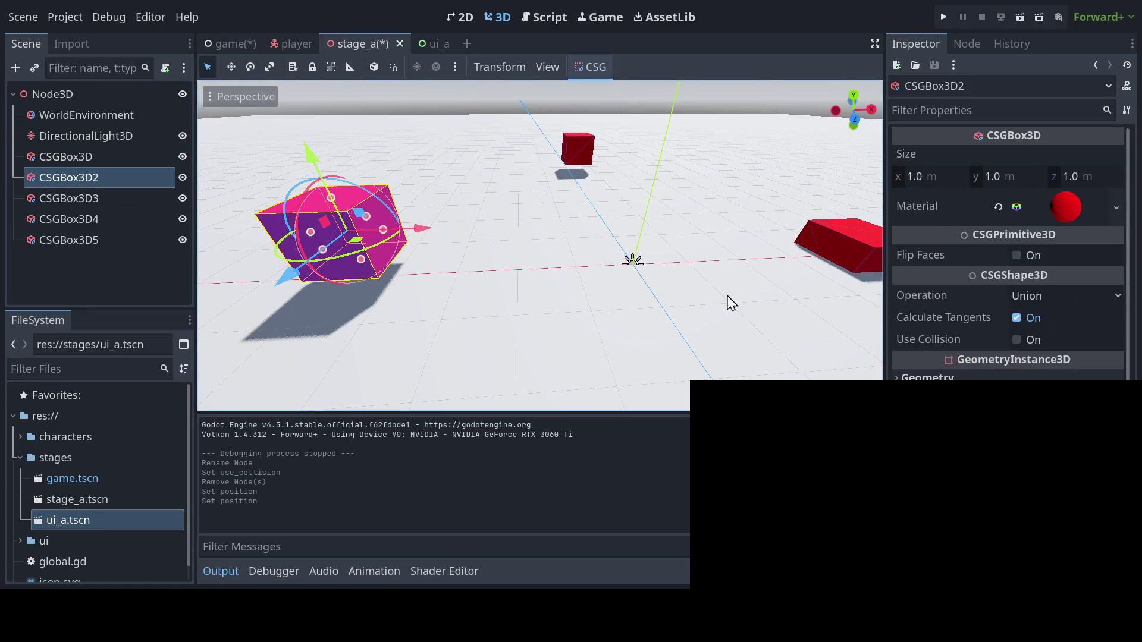
scroll(921, 322, "down", 3)
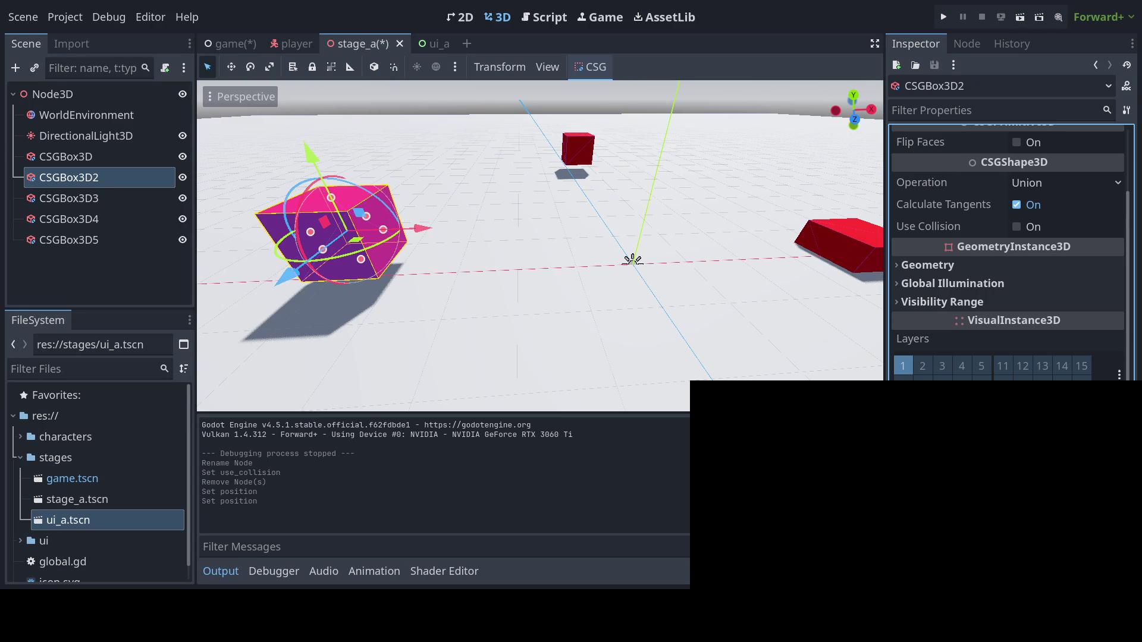
left_click_drag(289, 275, 315, 342)
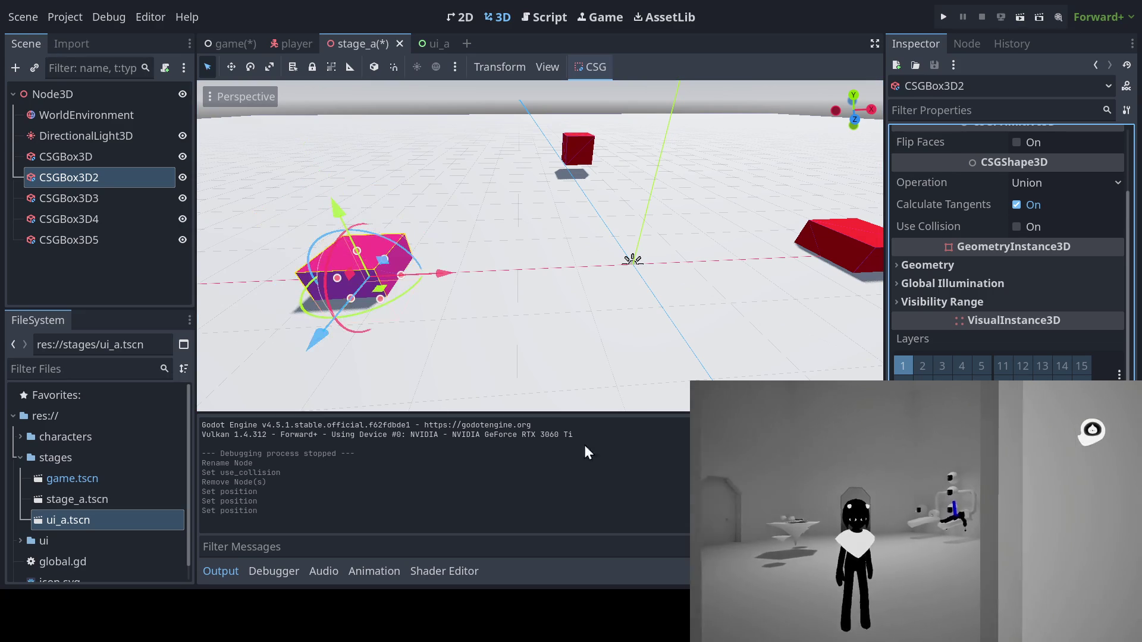
left_click(72, 200)
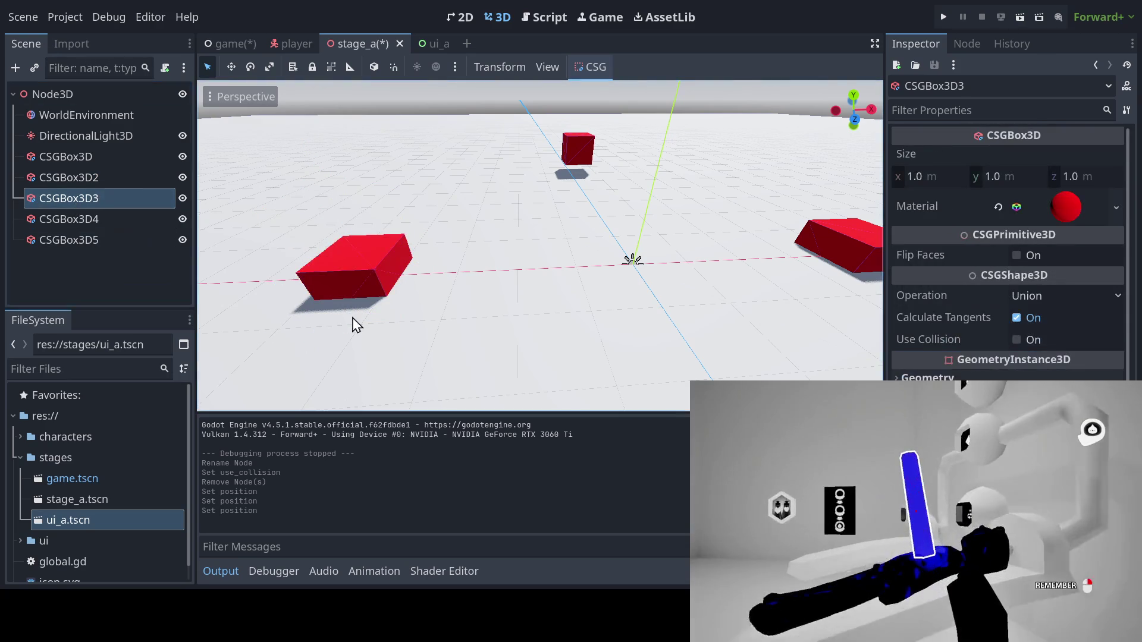
scroll(1011, 268, "down", 3)
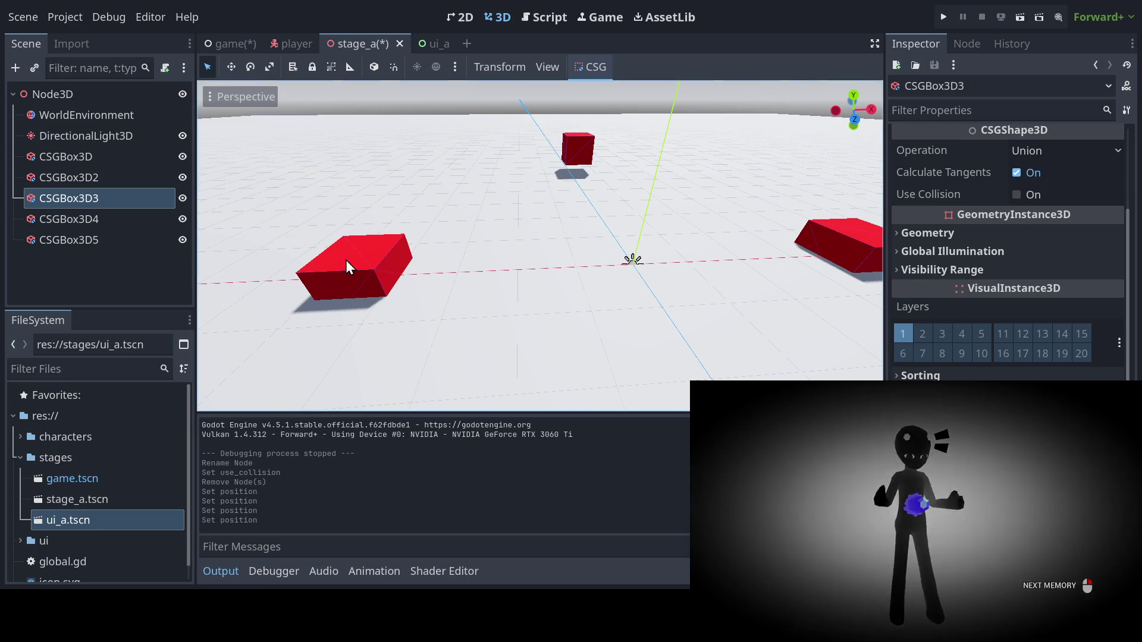
left_click(140, 220)
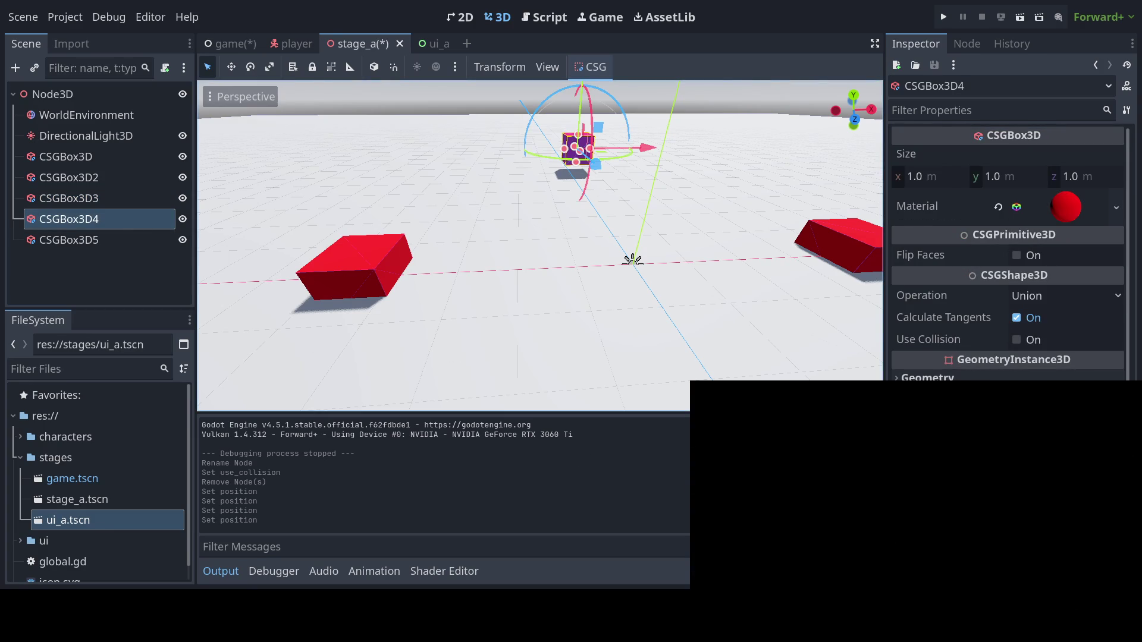
scroll(994, 375, "down", 3)
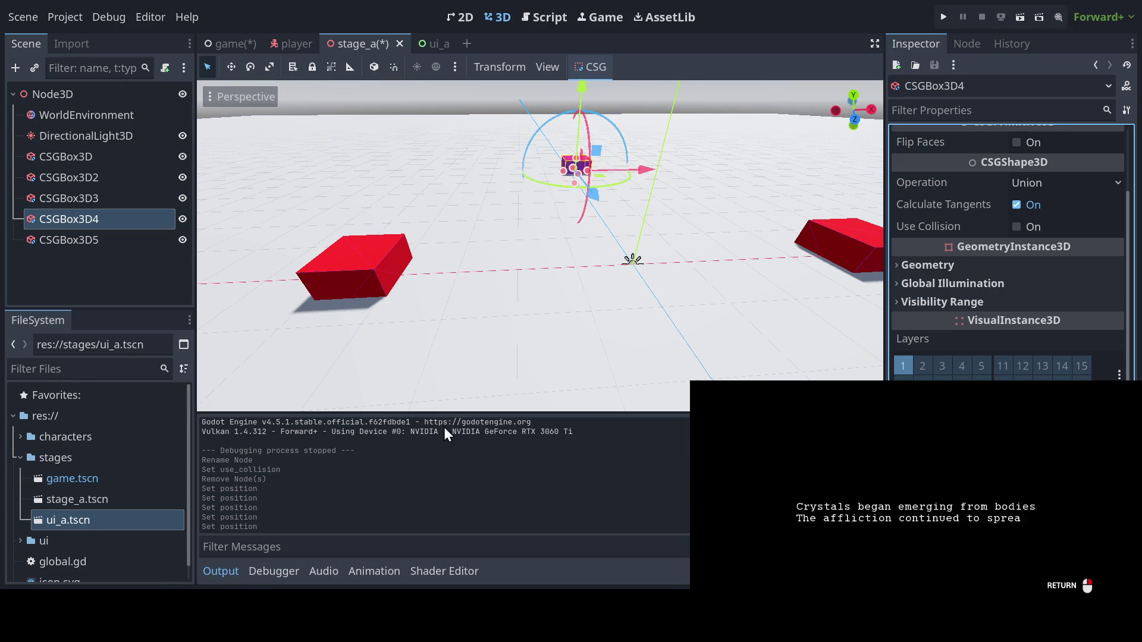
scroll(535, 244, "down", 4)
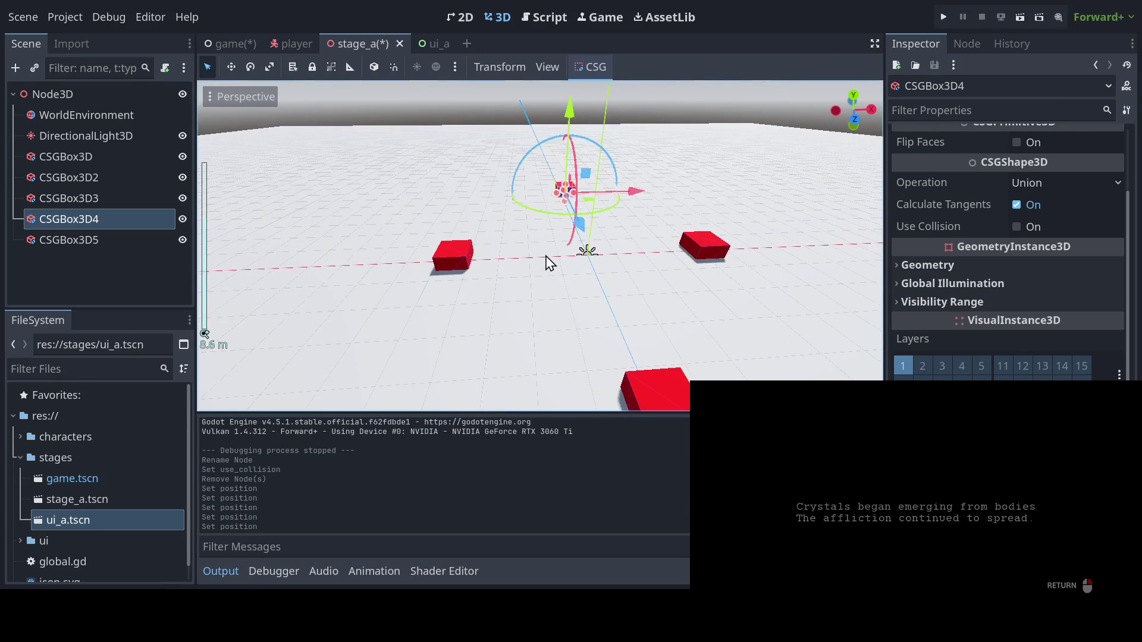
key("ctrl+s")
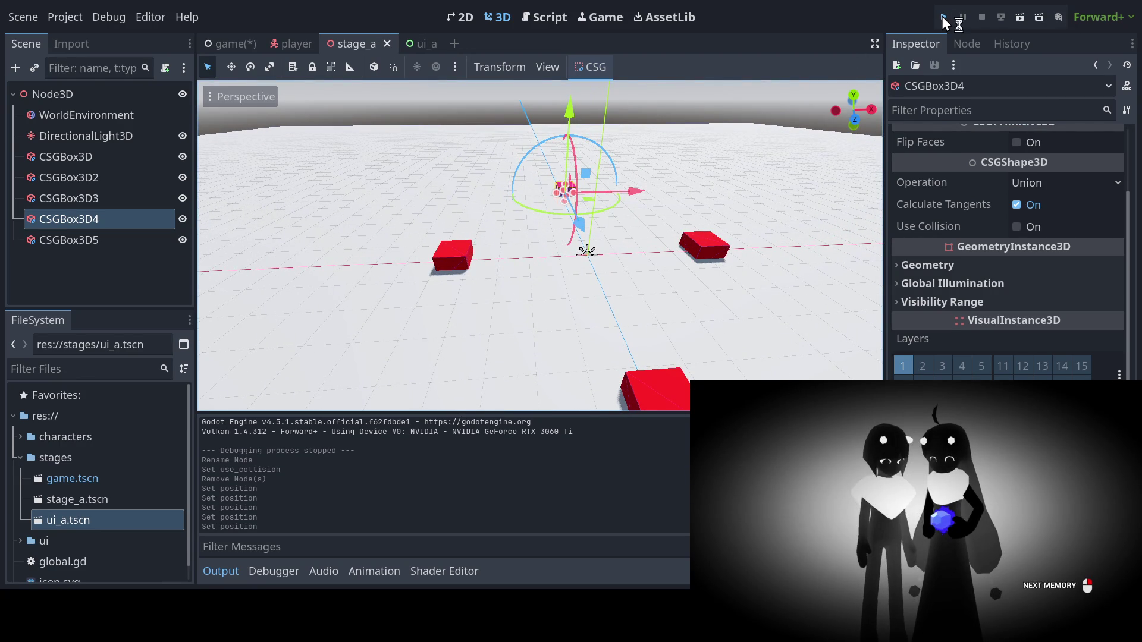
After a test run, set UI_A's Mouse Filter to Ignore and save the game scene
left_click(941, 16)
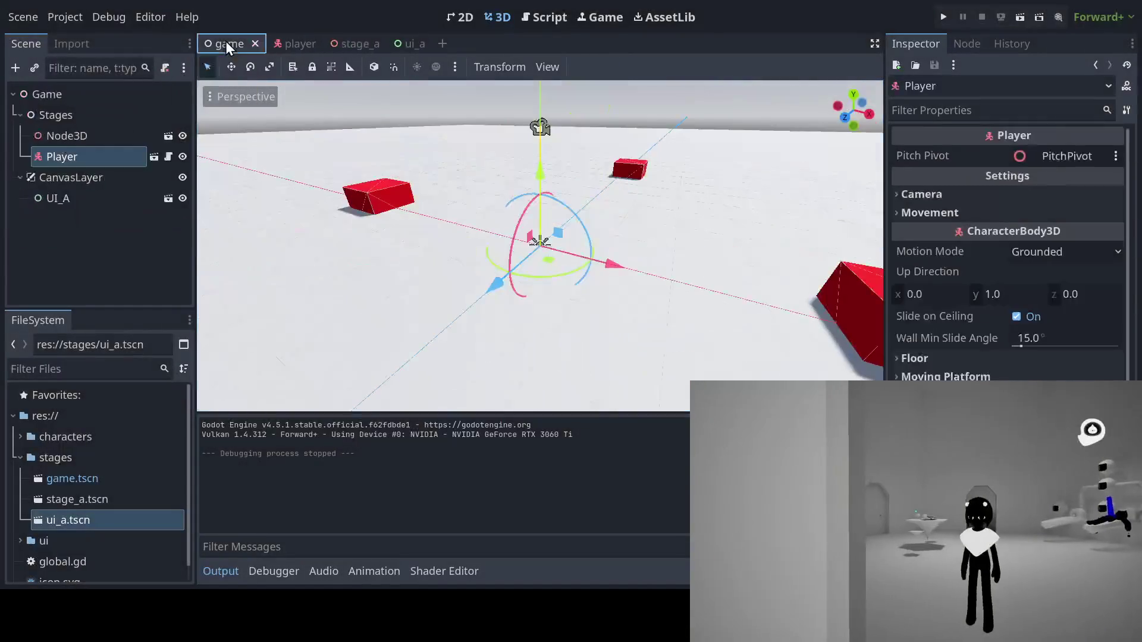
left_click(97, 198)
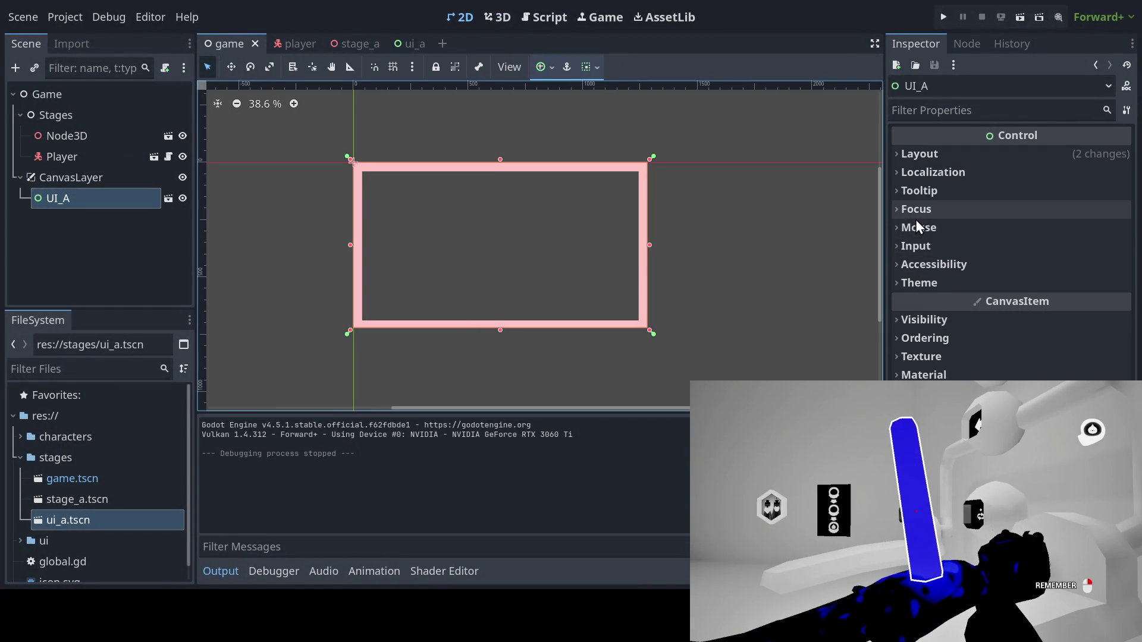
left_click(917, 225)
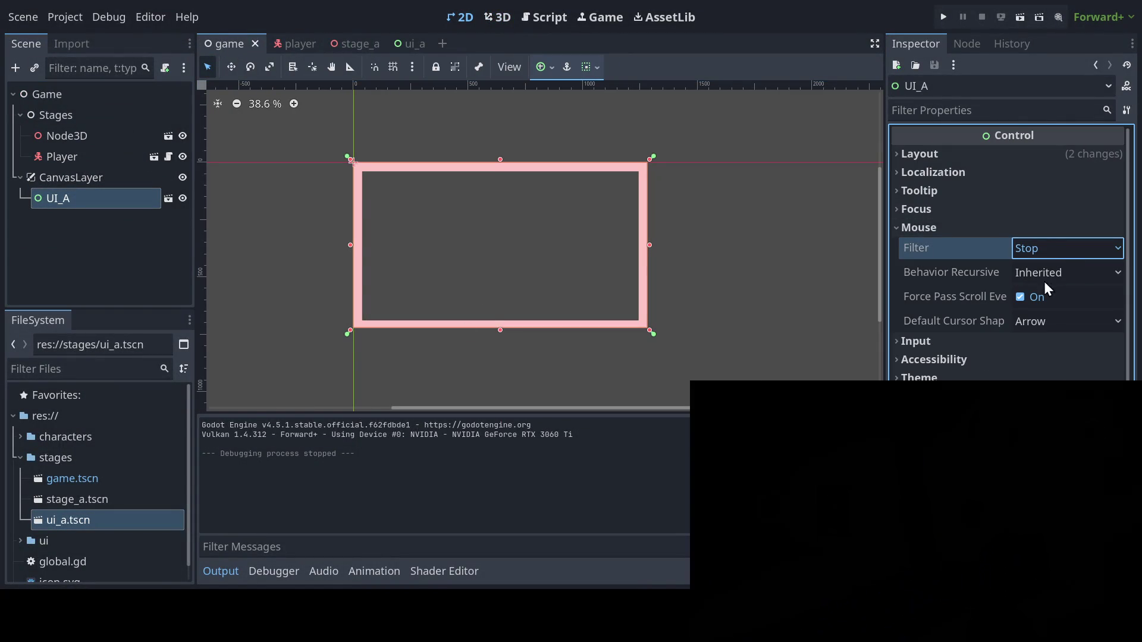
left_click(1040, 312)
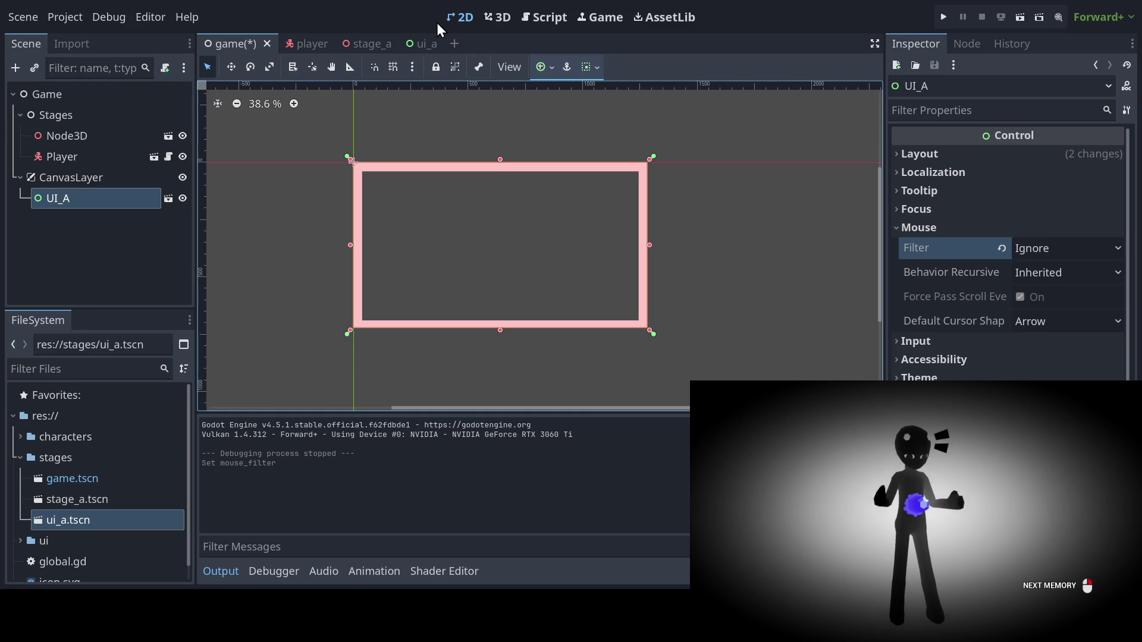
key("ctrl+s")
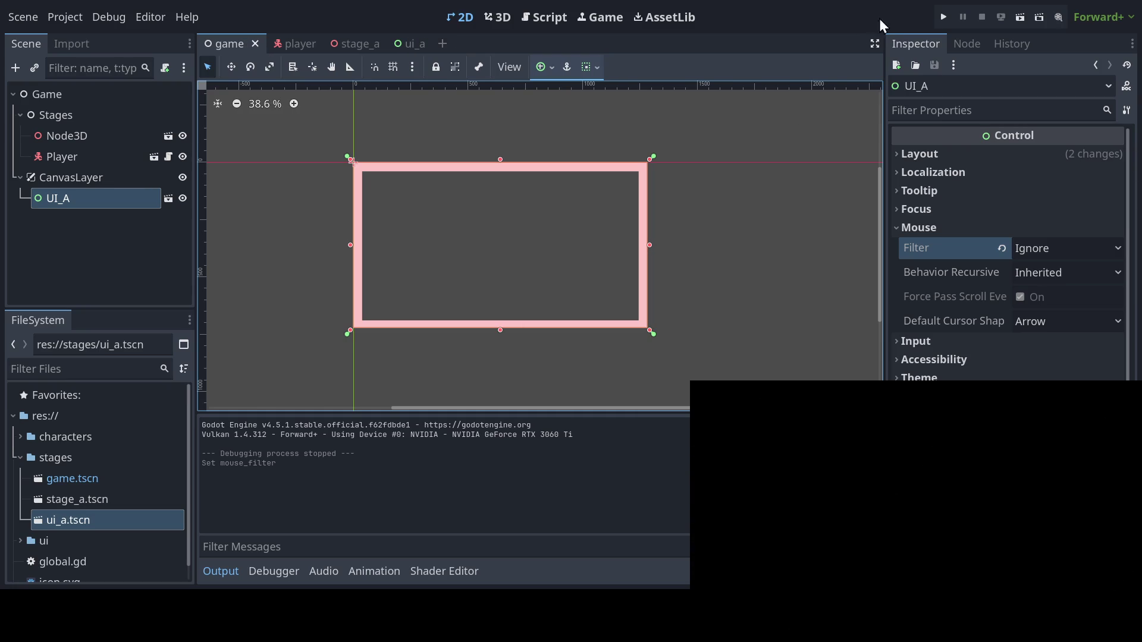
Run the project again to test that clicks pass through the UI_A frame
left_click(943, 16)
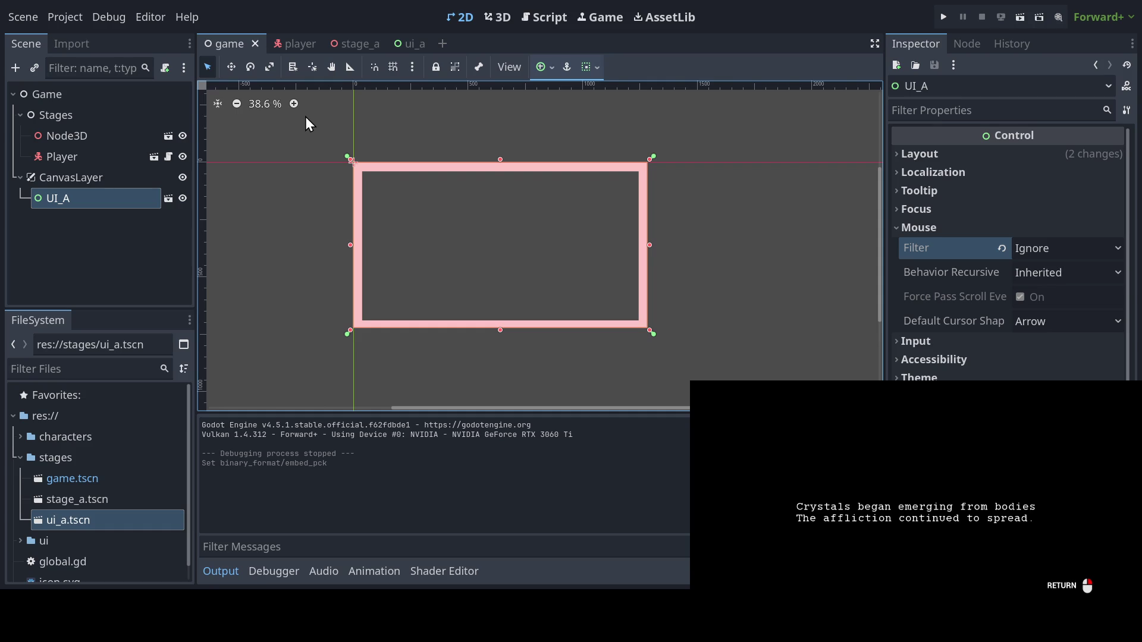
Advance the running game's dialogue past the two-figure memory scene to 'They too were claimed by the disease.'
key("Return")
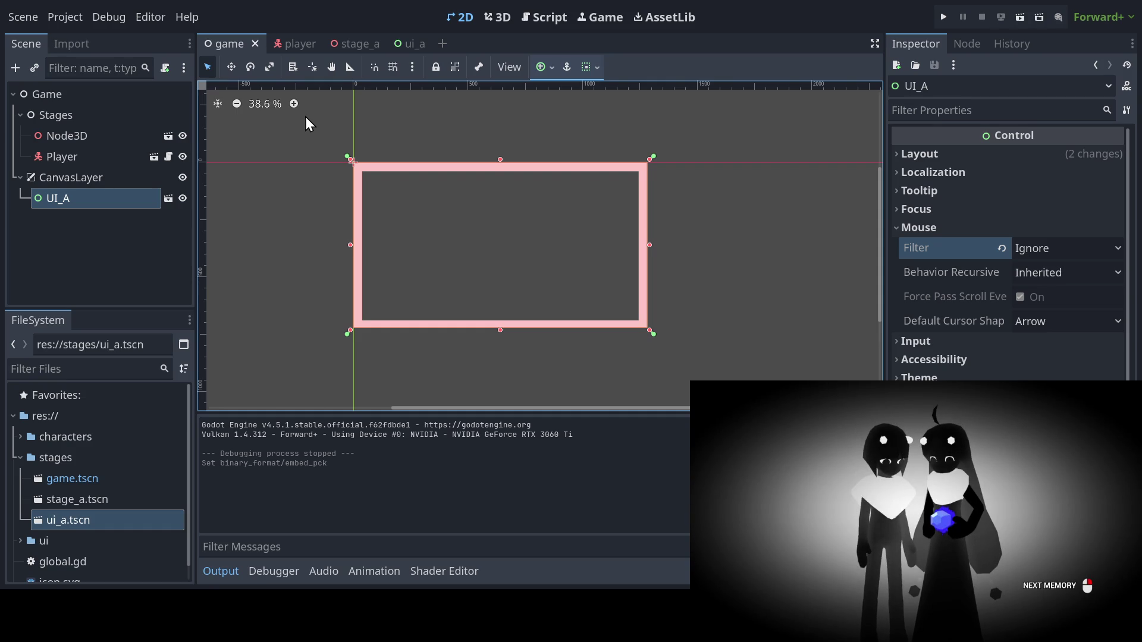
key("Return")
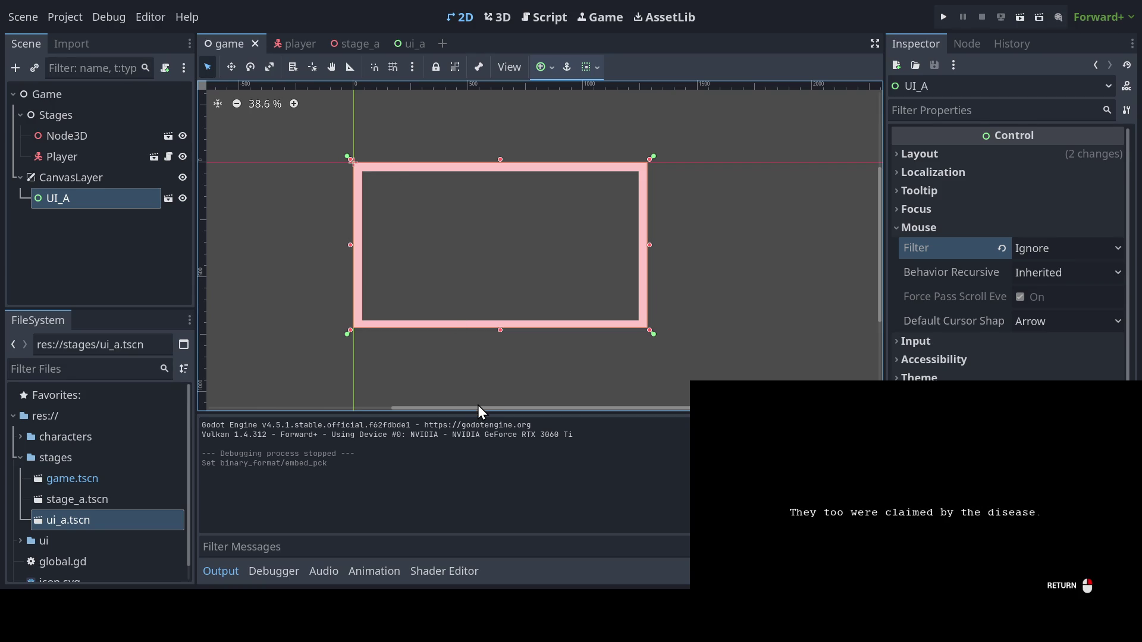
key("Return")
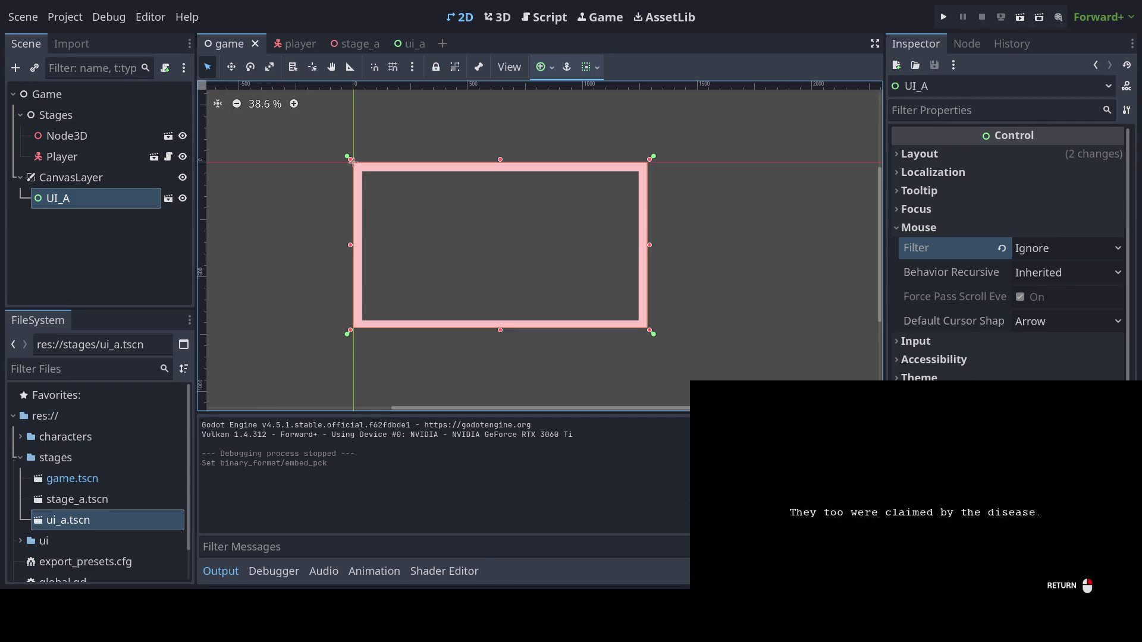
key("Return")
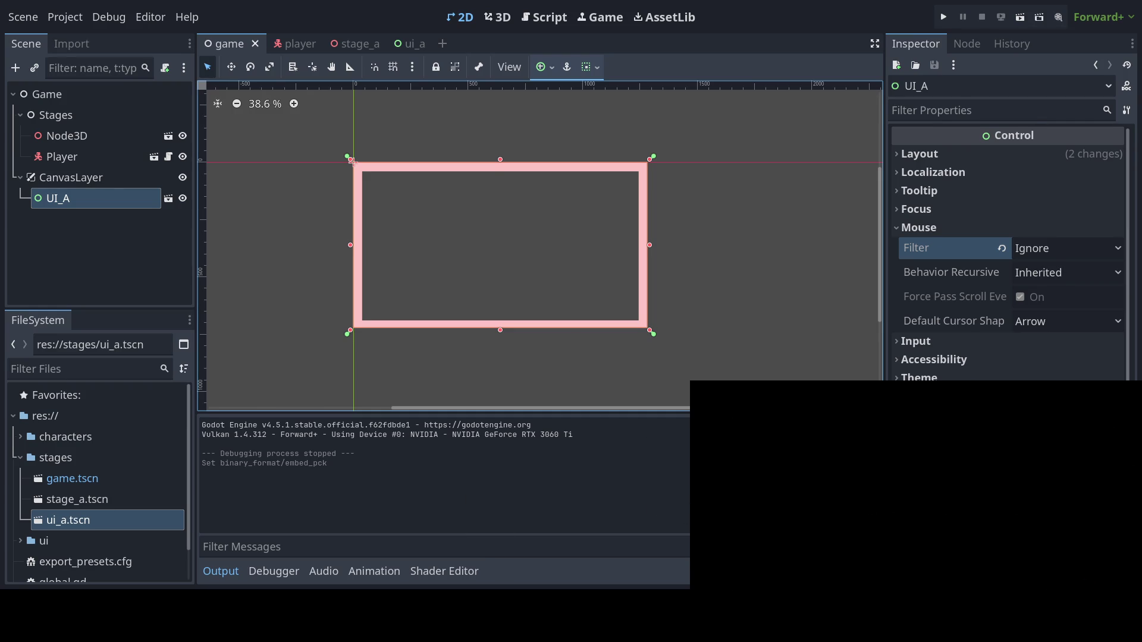